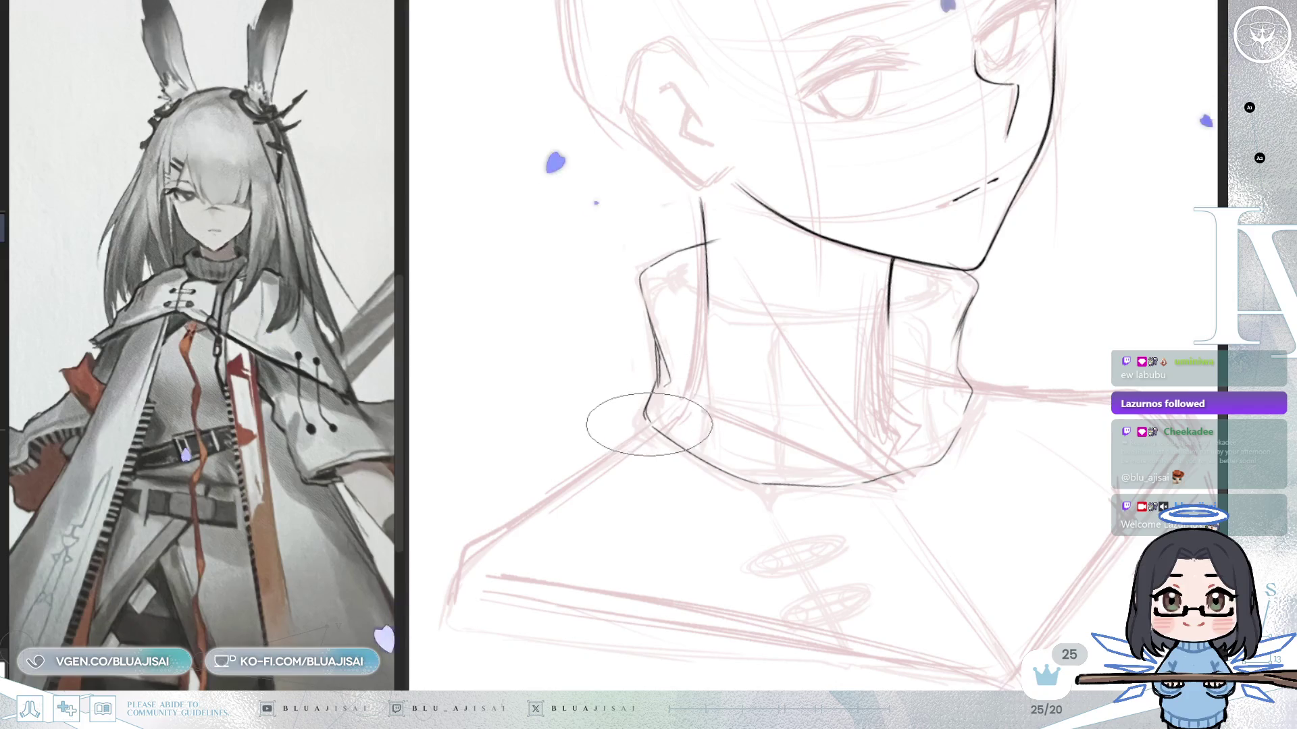
Rotate the canvas so the neck stands upright for inking.
drag(776, 293, 743, 357)
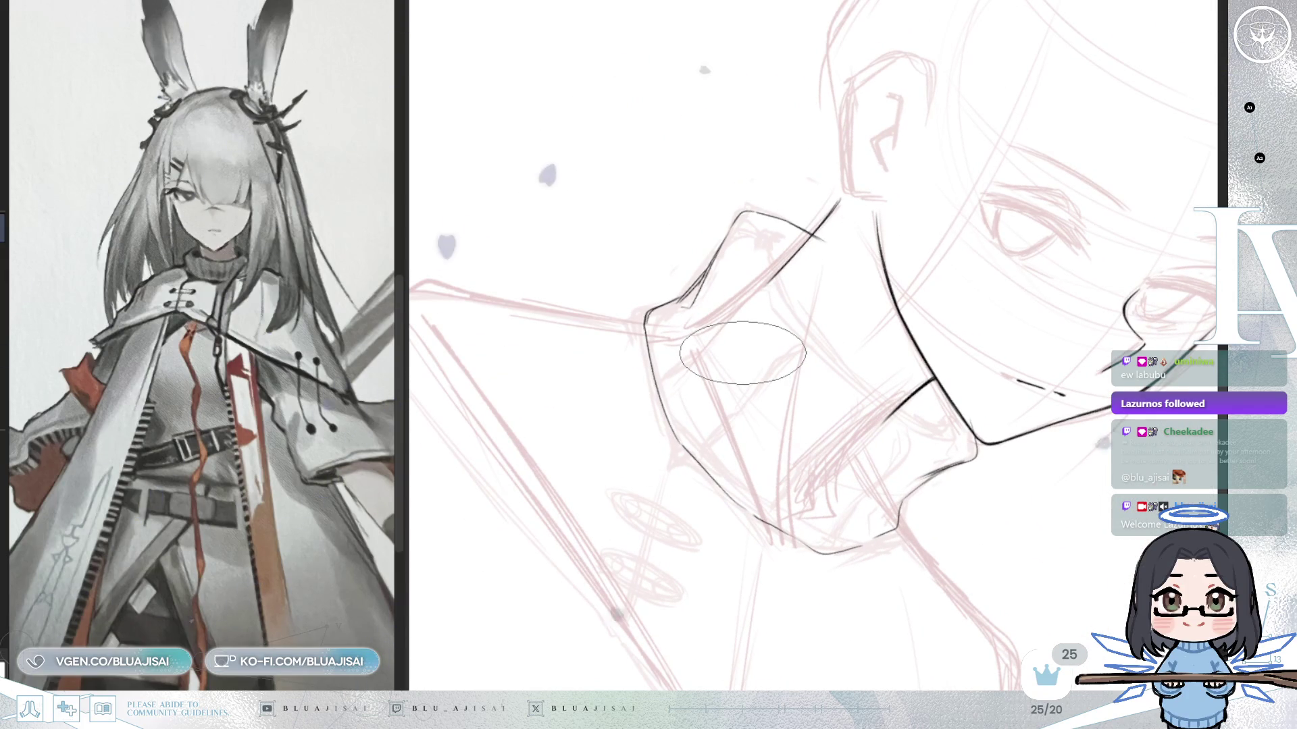
drag(742, 353, 738, 313)
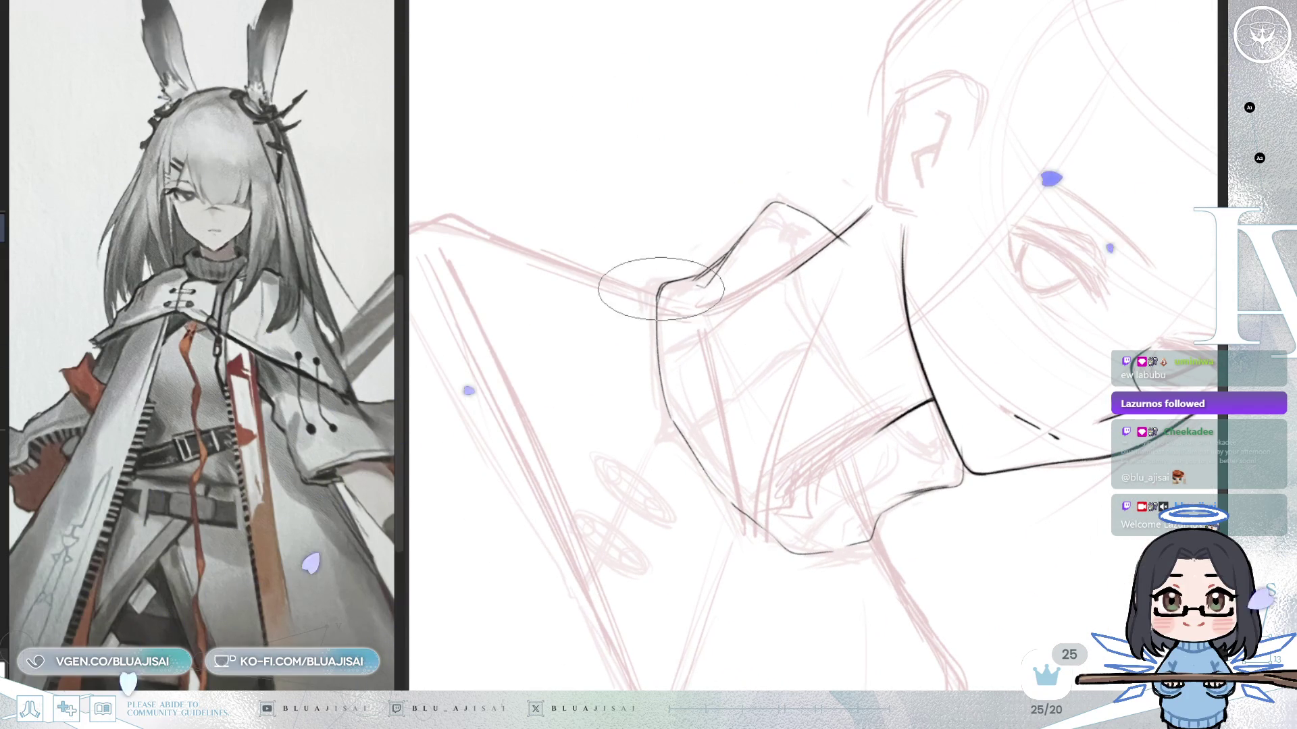
drag(658, 292, 876, 208)
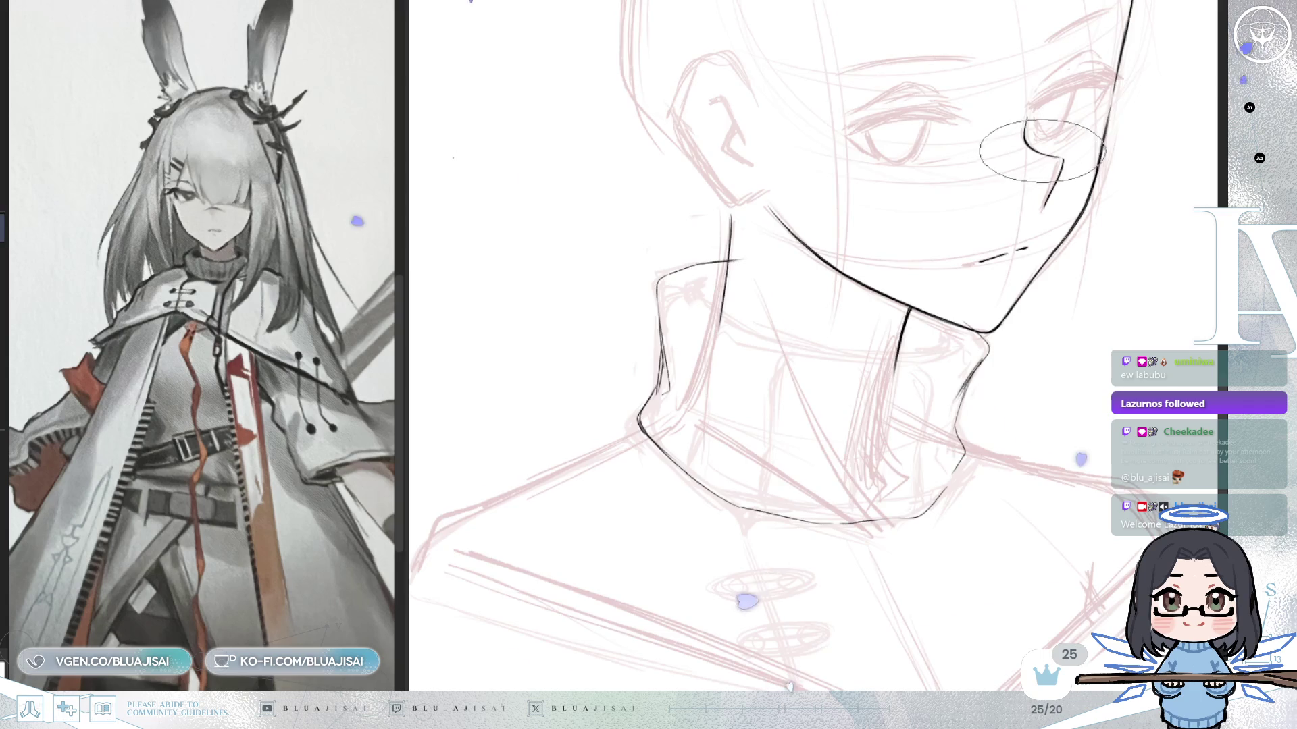
drag(1013, 145, 862, 260)
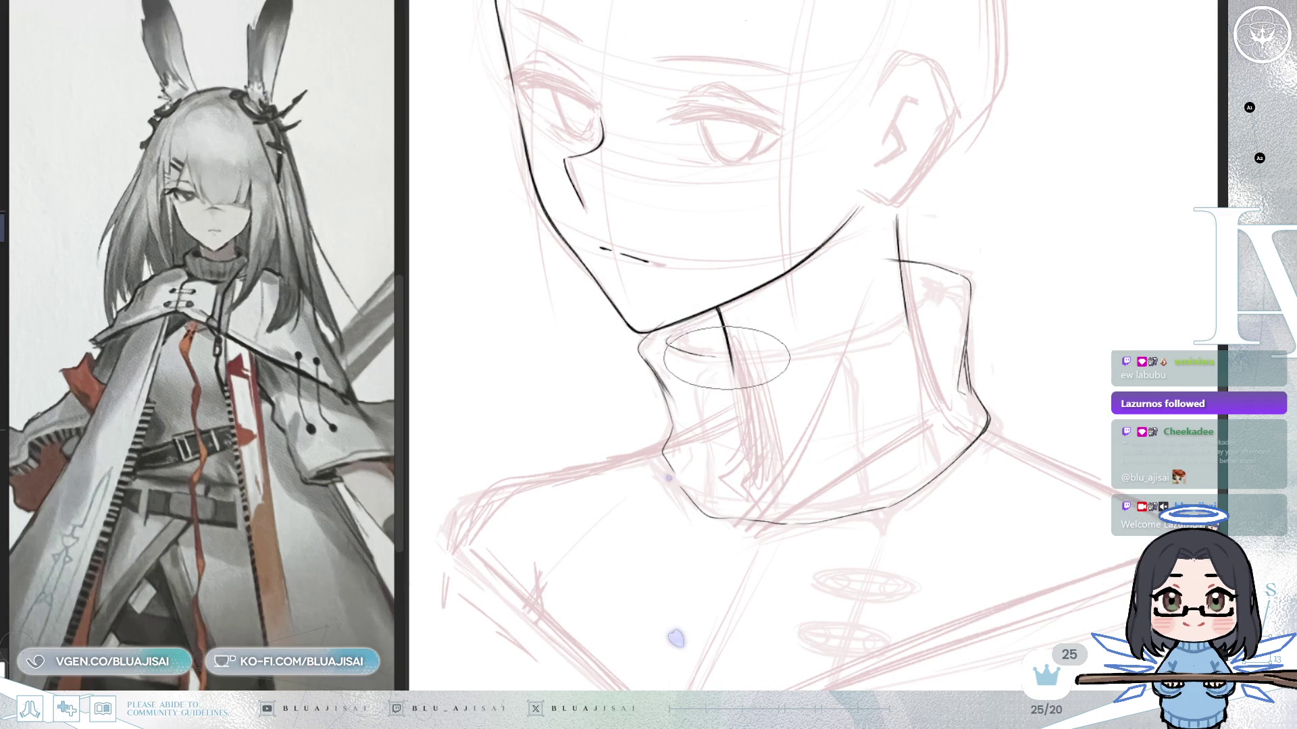
Ink the curved top rim of the collar and mirror-check it.
drag(664, 348, 937, 300)
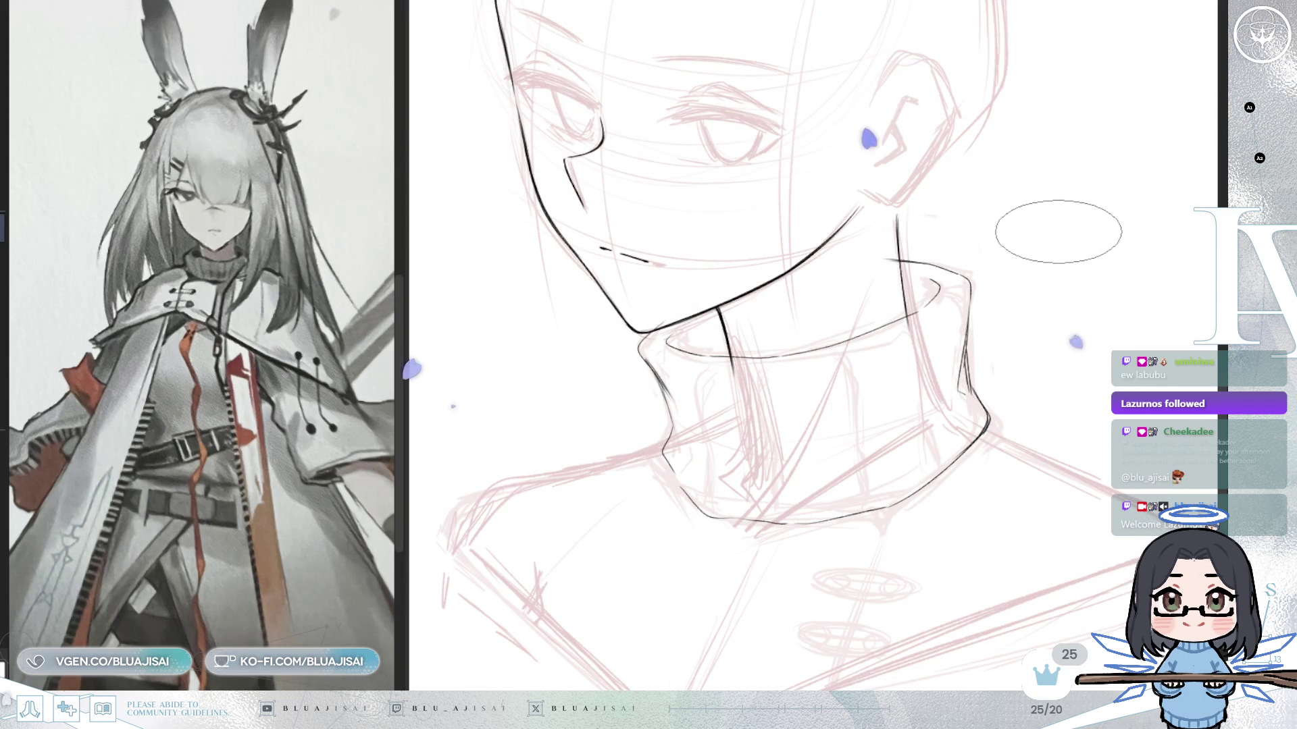
scroll(1034, 217, down, 1)
key(h)
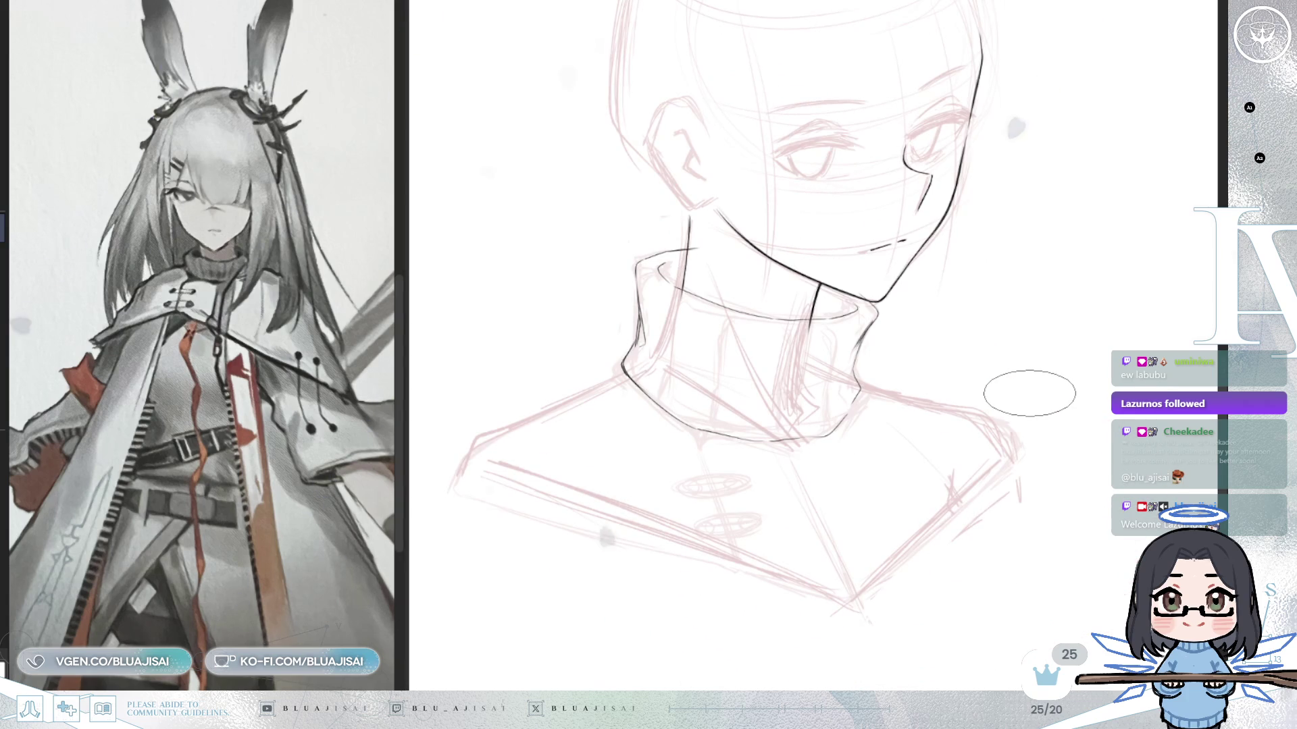
key(h)
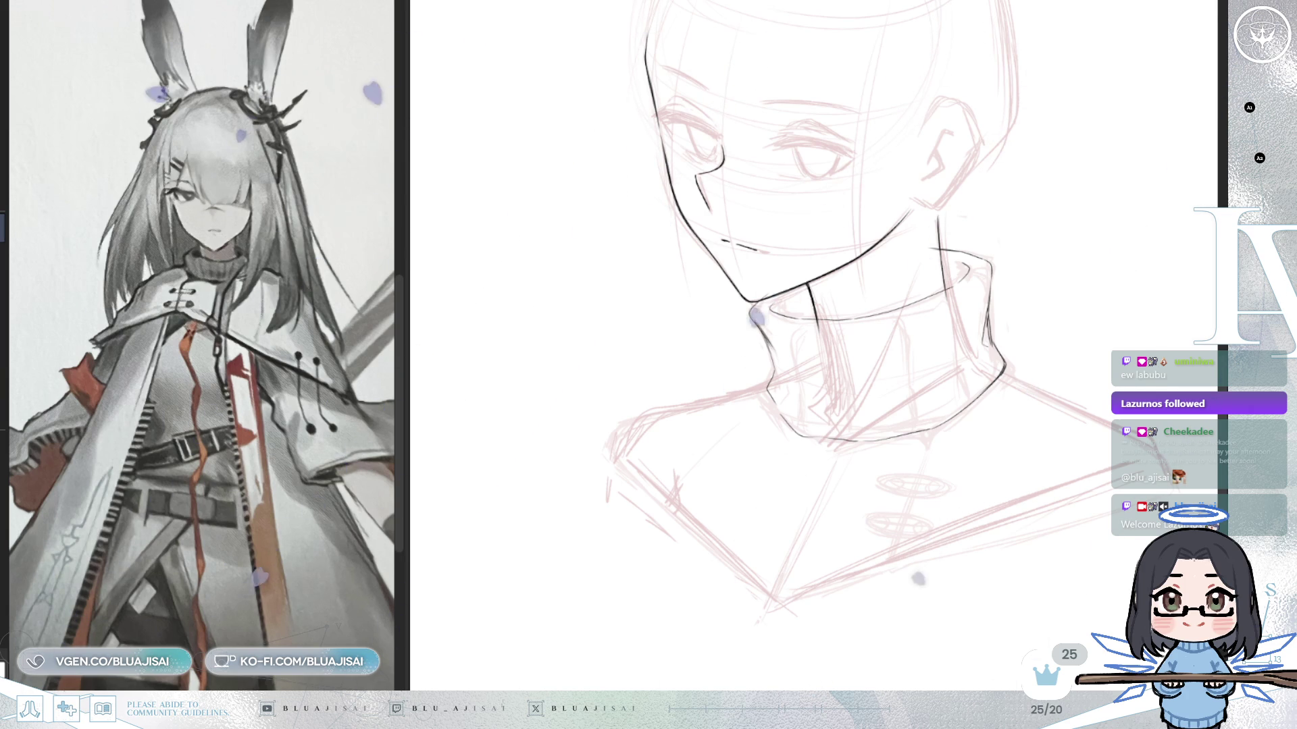
scroll(756, 316, up, 1)
scroll(756, 317, up, 1)
scroll(756, 318, up, 1)
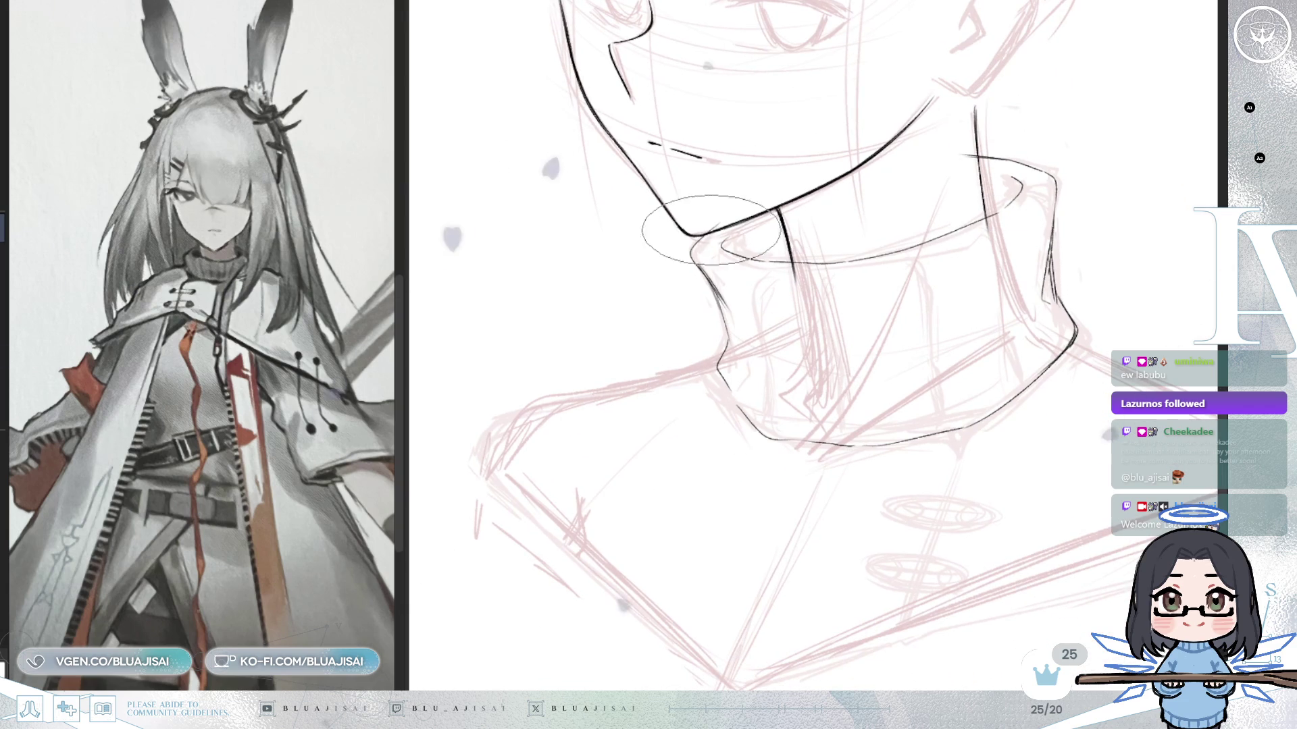
scroll(709, 229, up, 1)
scroll(709, 228, up, 1)
scroll(709, 228, up, 1)
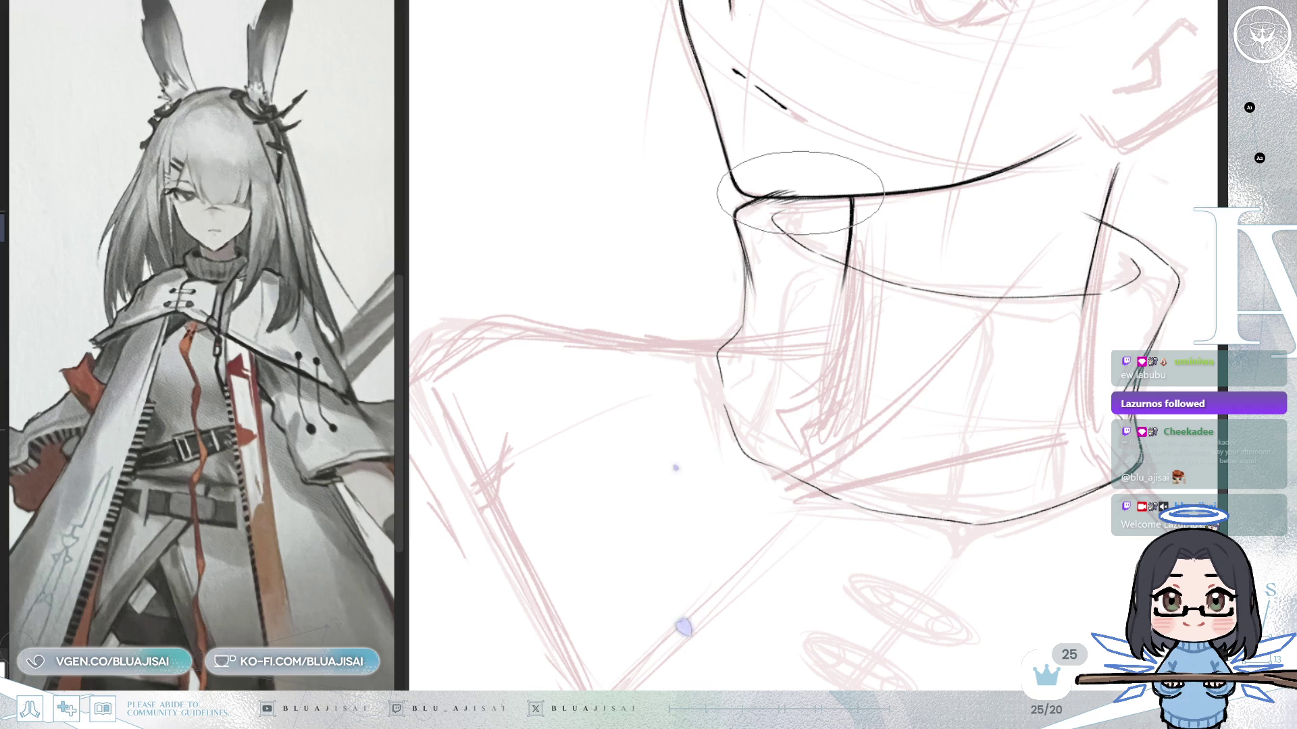
drag(778, 218, 748, 207)
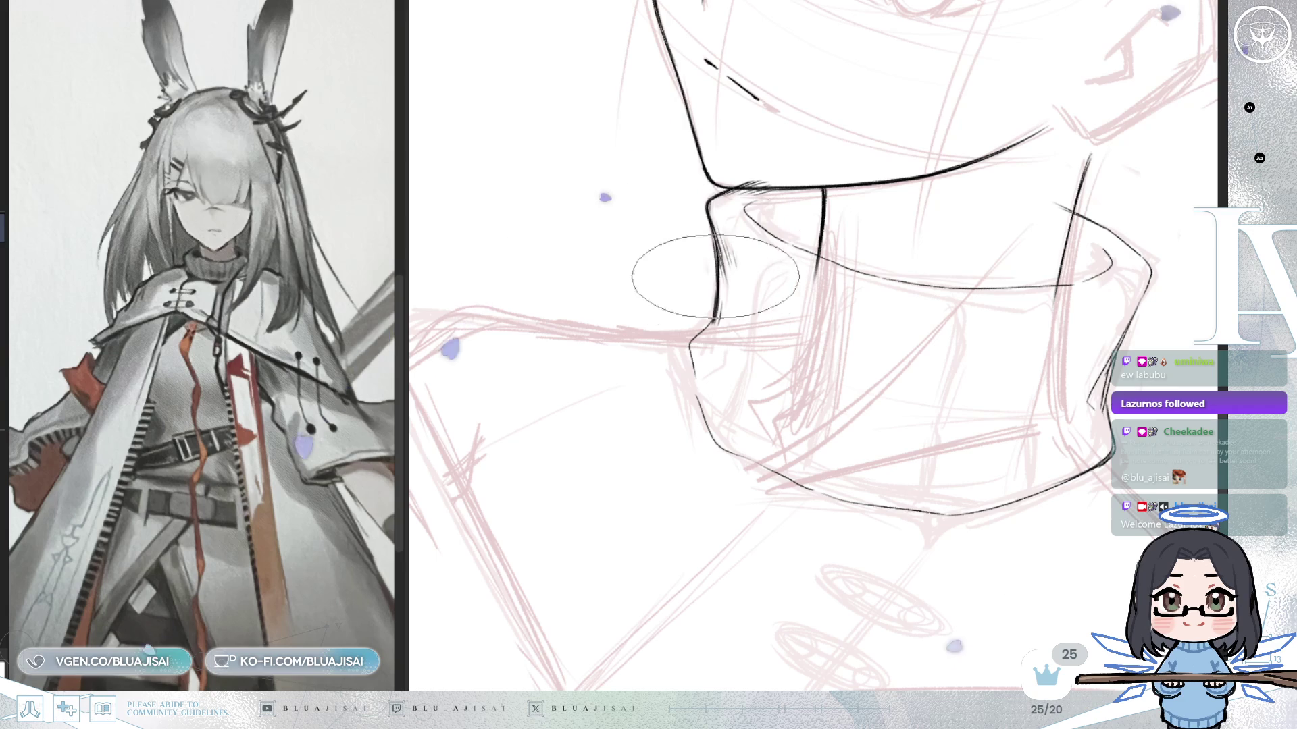
mouse_move(695, 290)
mouse_down()
mouse_move(787, 319)
mouse_move(699, 349)
mouse_up()
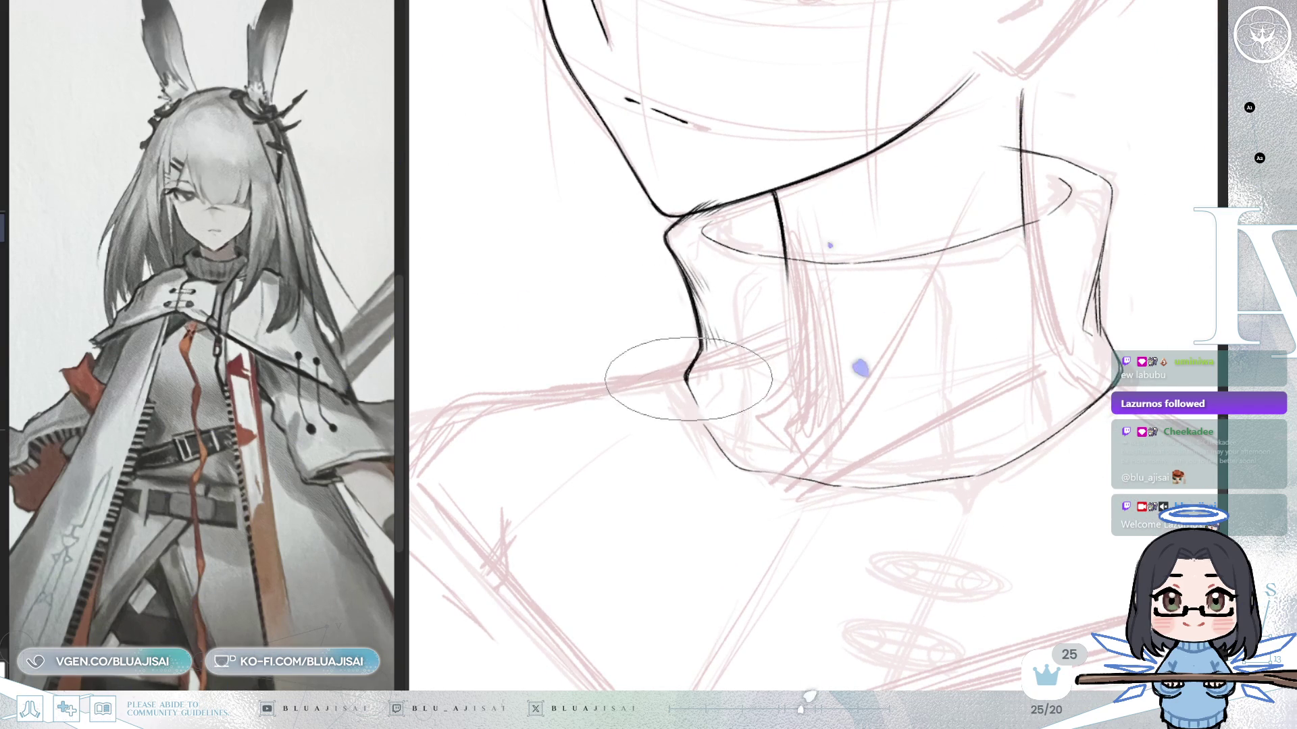
drag(757, 357, 744, 302)
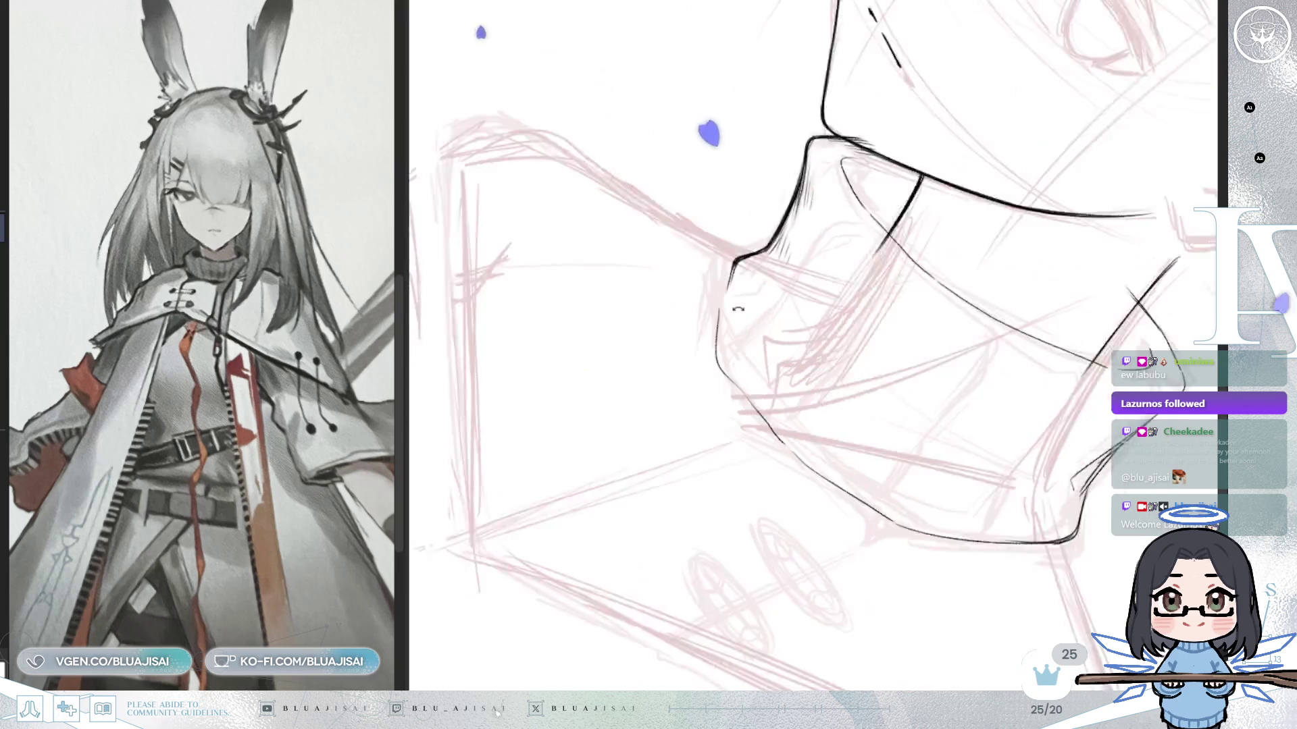
Shrink the brush and ink a short collar fold below the jaw, turning the canvas toward the lower folds.
key(bracketleft)
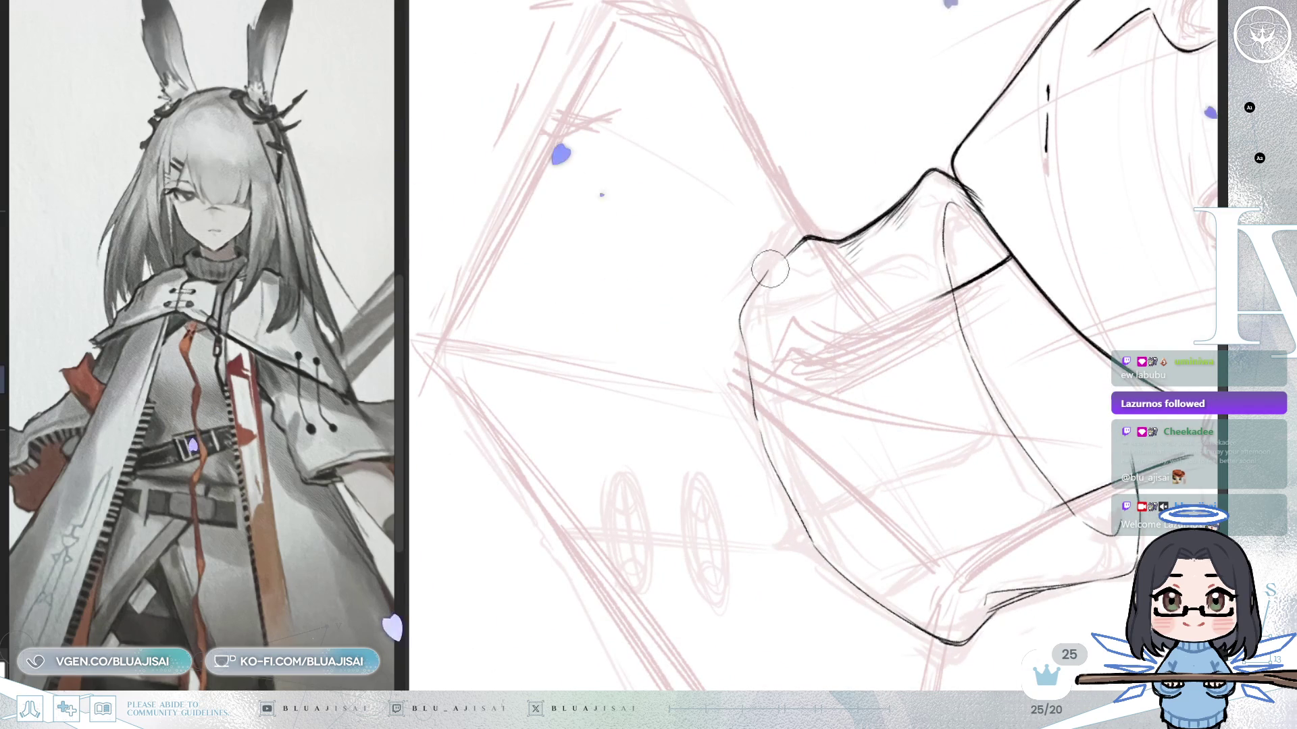
drag(801, 239, 756, 296)
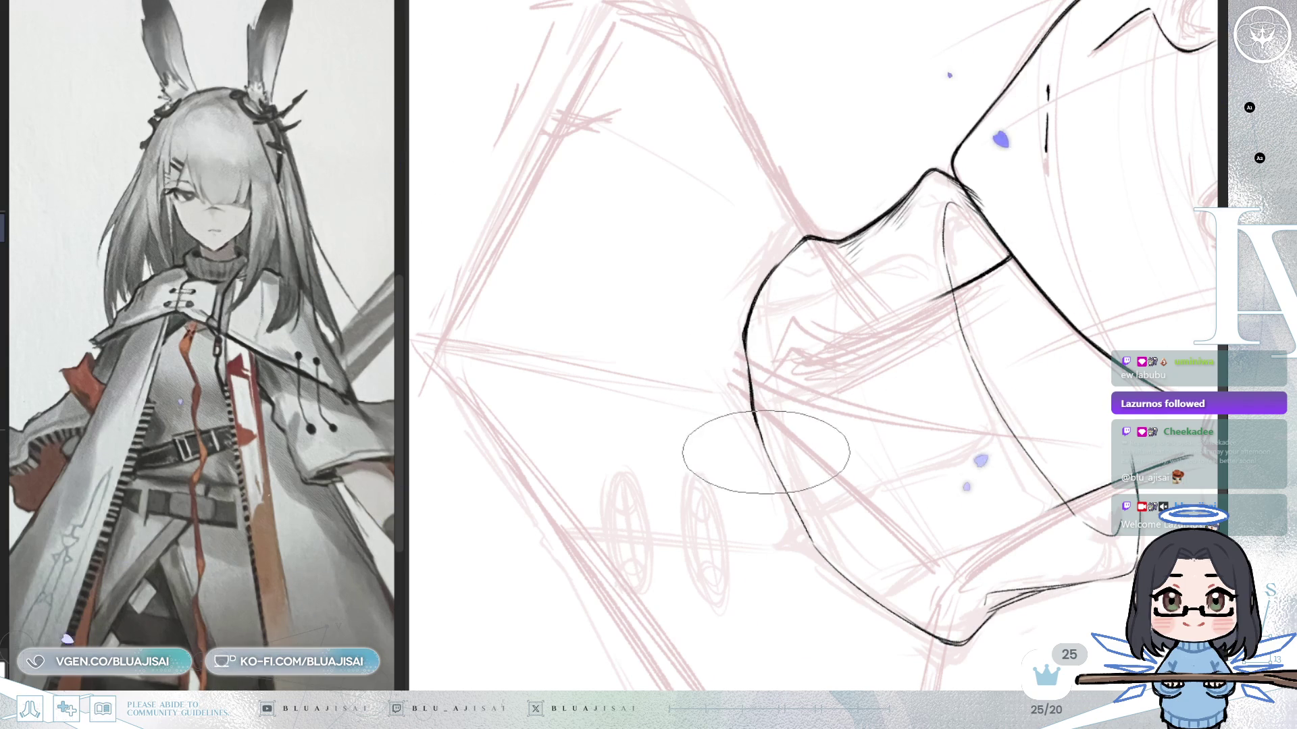
mouse_move(770, 457)
mouse_down()
mouse_move(709, 355)
mouse_move(737, 276)
mouse_up()
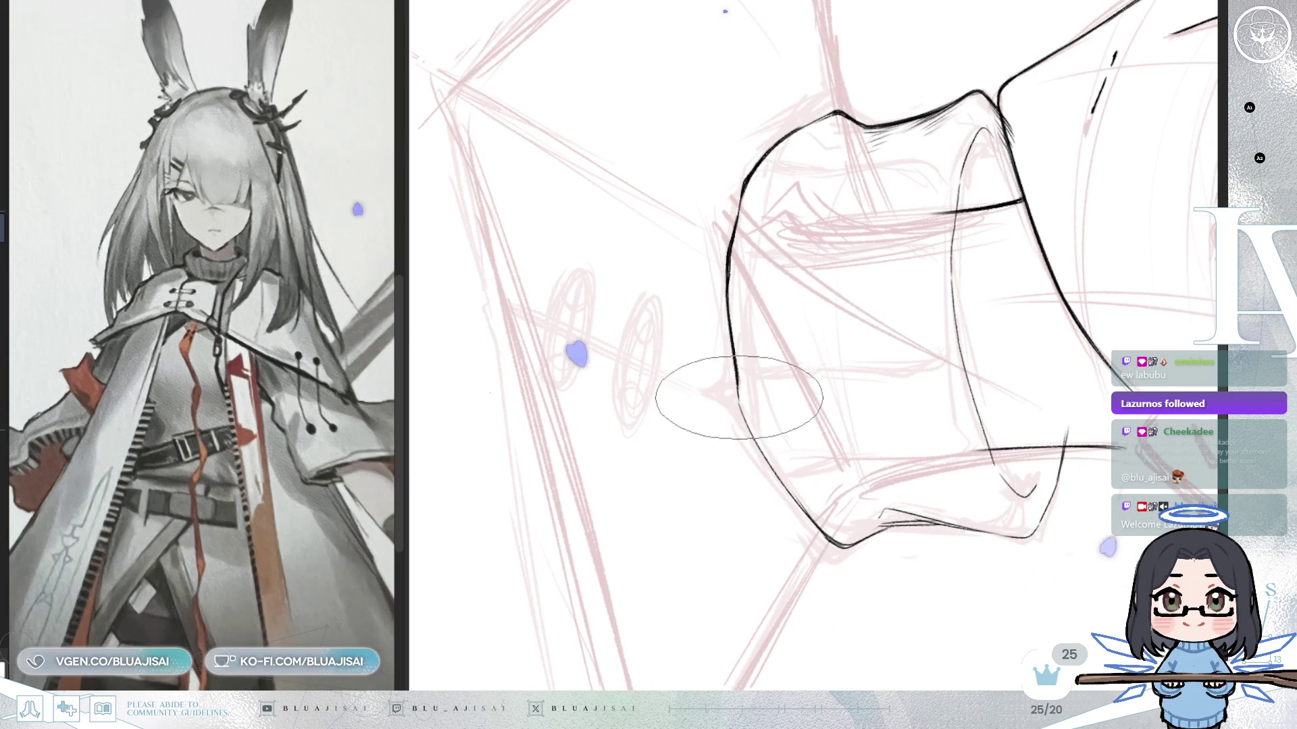
mouse_move(736, 385)
mouse_down()
mouse_move(721, 287)
mouse_move(696, 237)
mouse_up()
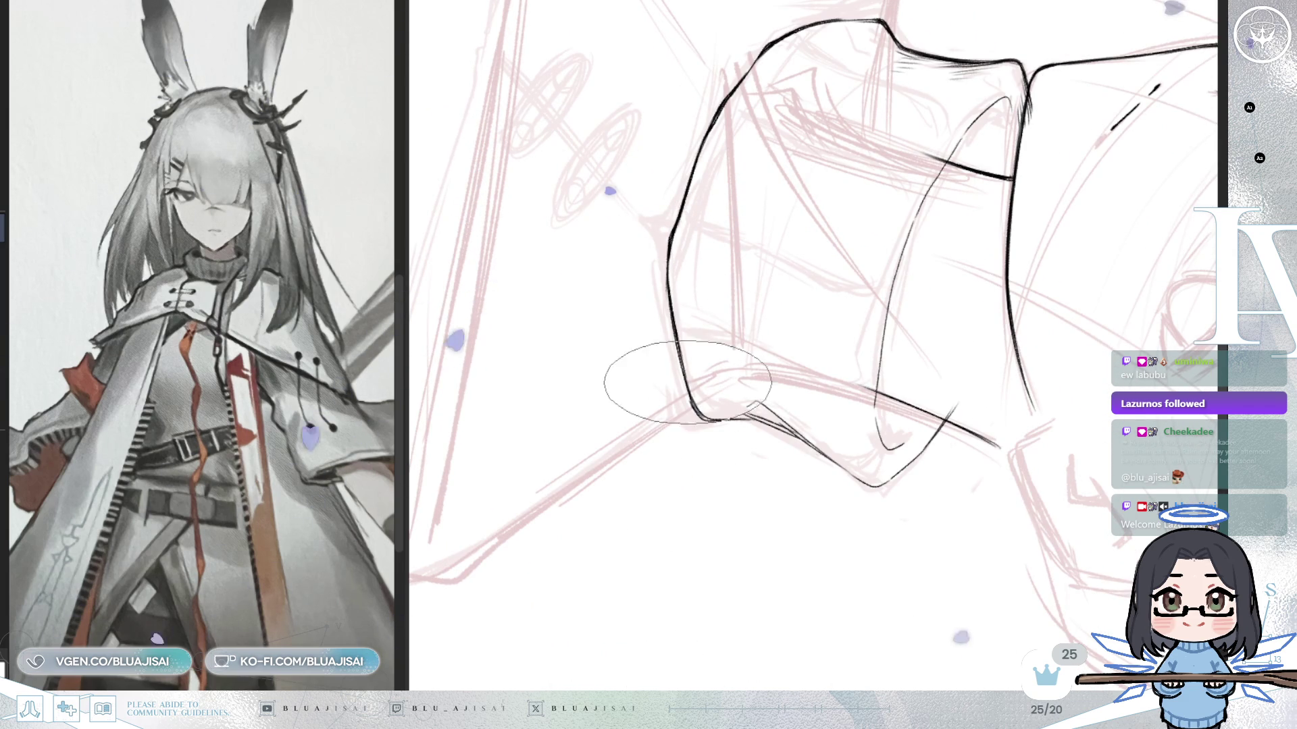
mouse_move(679, 347)
mouse_down()
mouse_move(943, 203)
mouse_move(831, 217)
mouse_up()
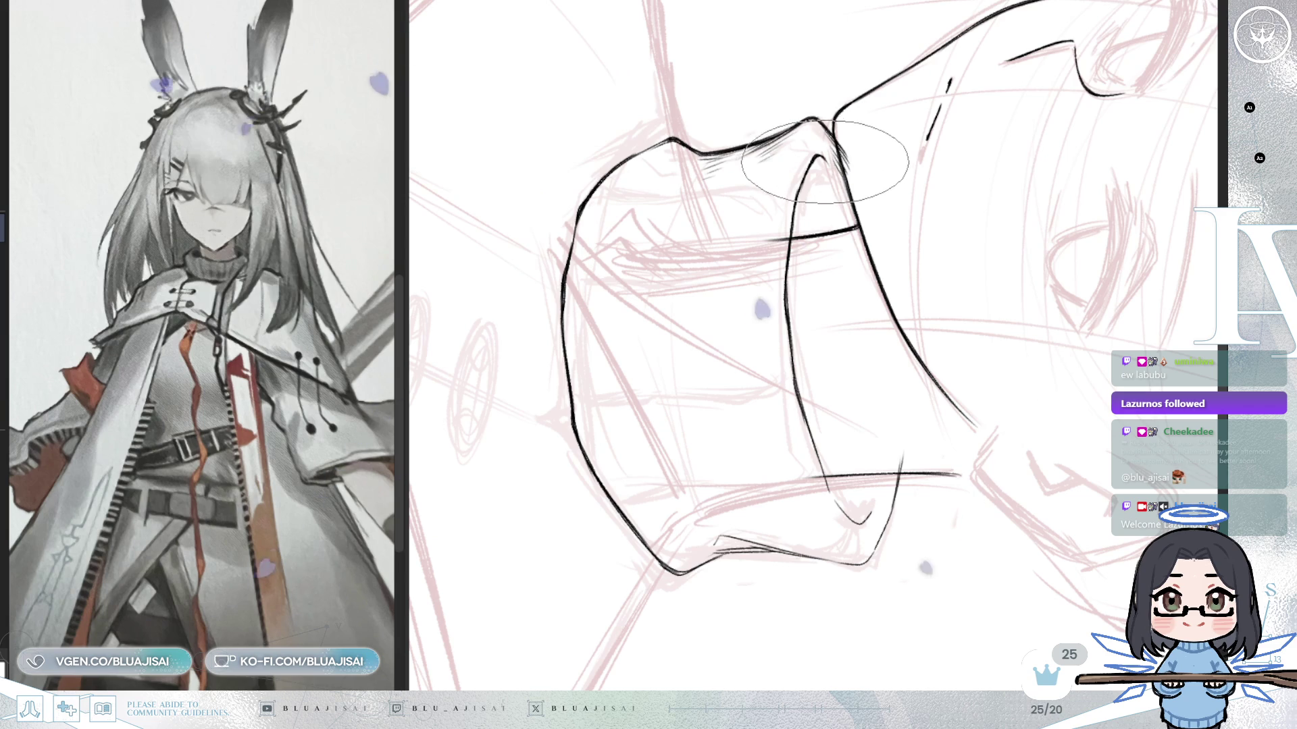
scroll(810, 244, down, 1)
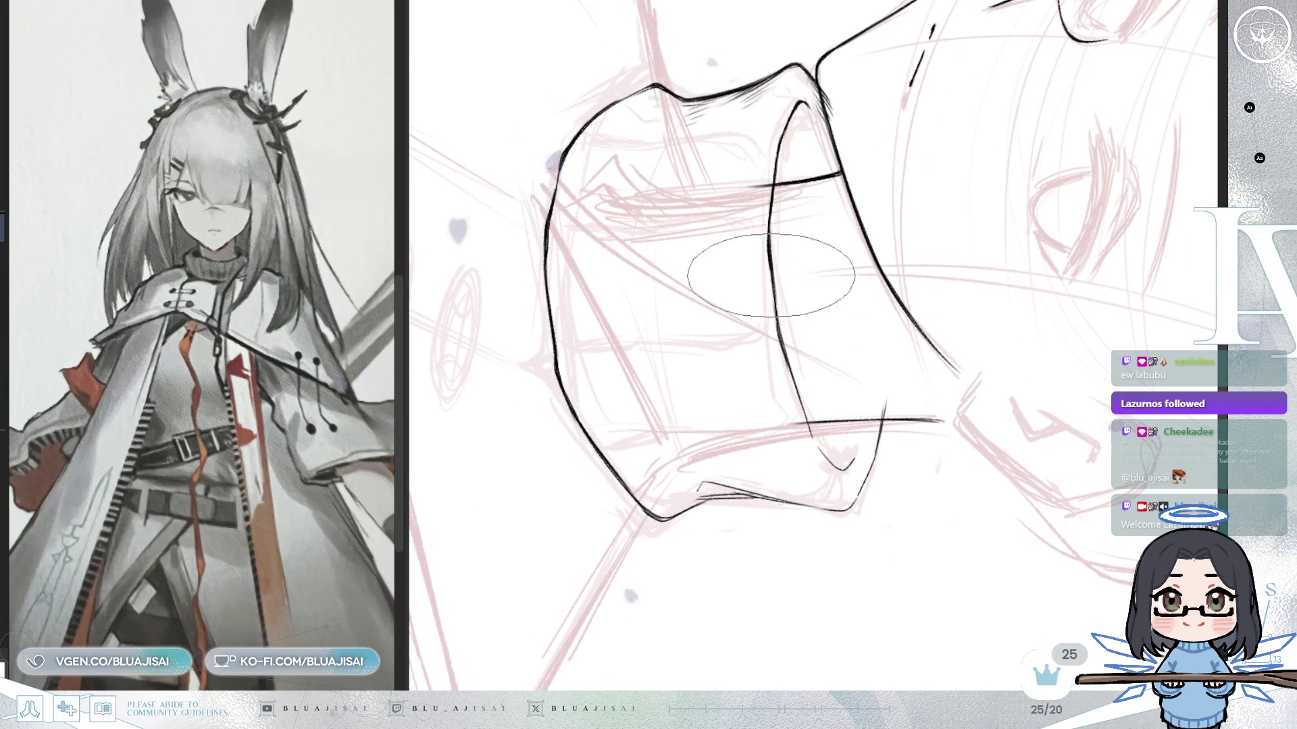
scroll(770, 263, down, 2)
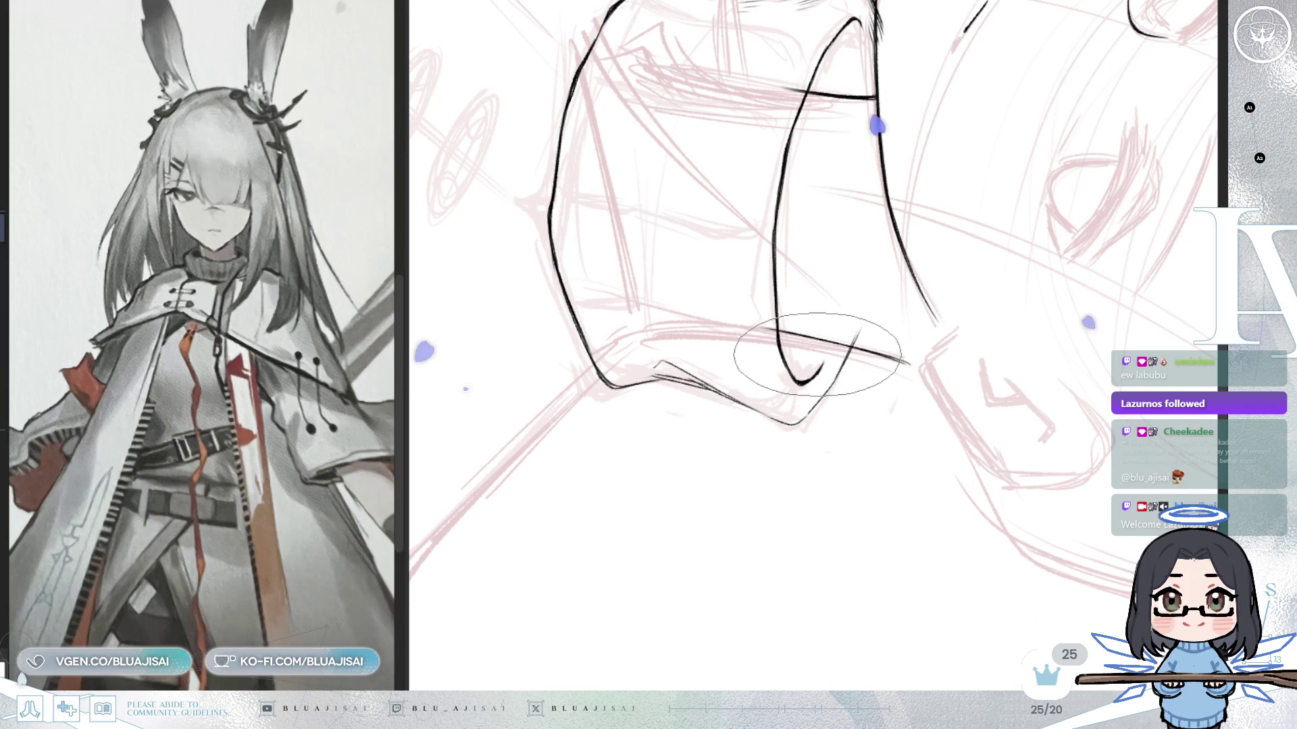
Reorient the canvas with the face upright while tracing the collar rim and sides.
drag(817, 355, 795, 387)
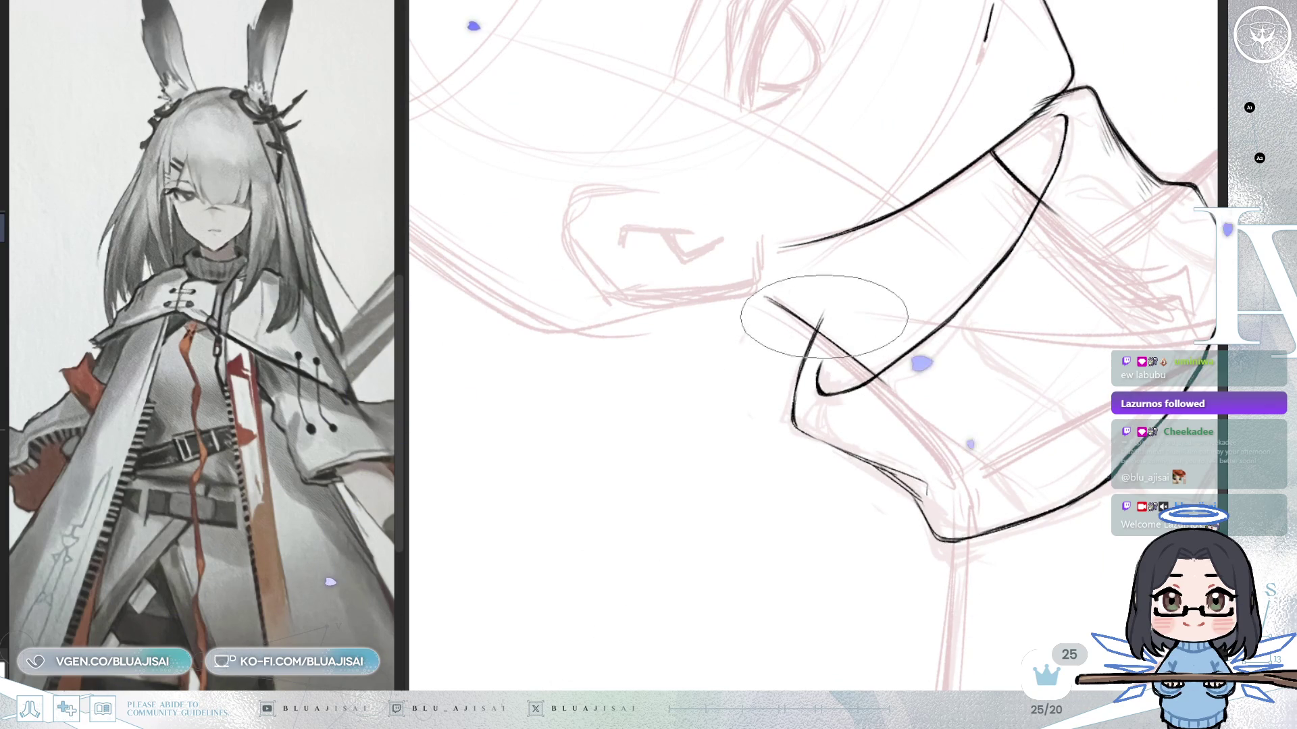
drag(828, 307, 790, 290)
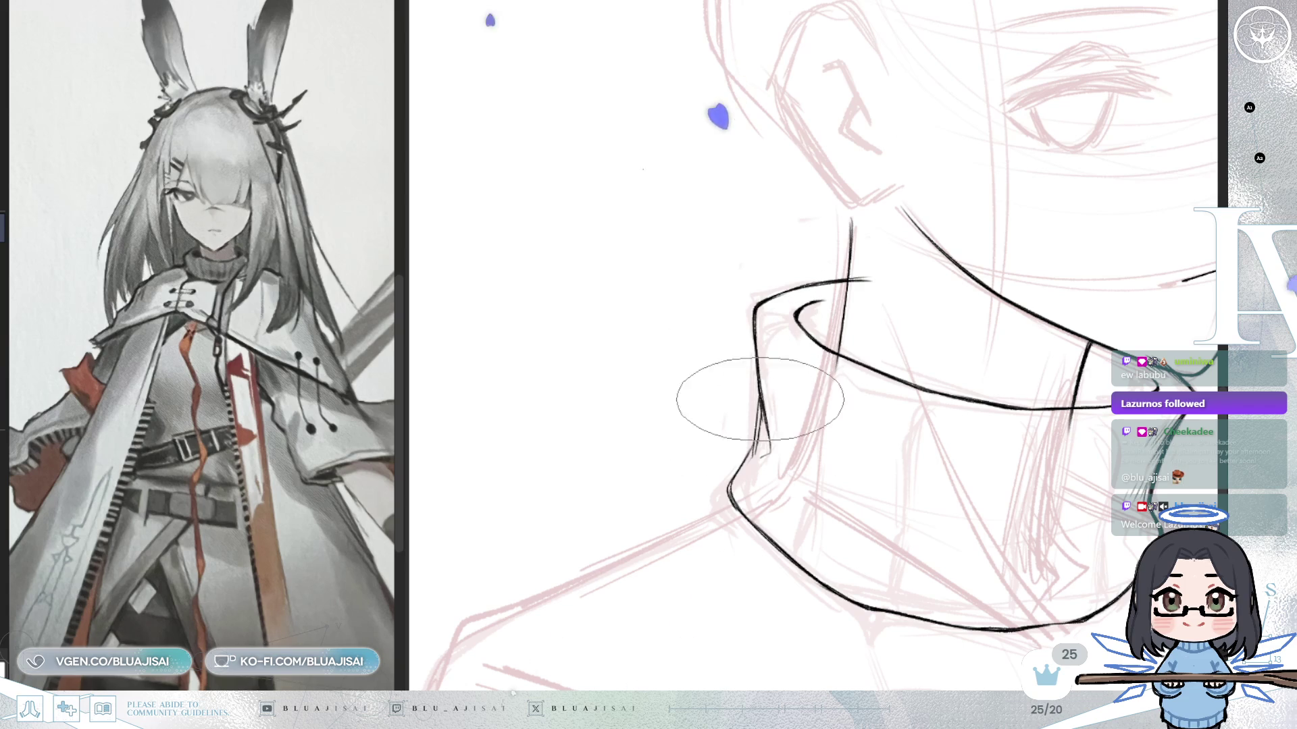
drag(767, 449, 759, 412)
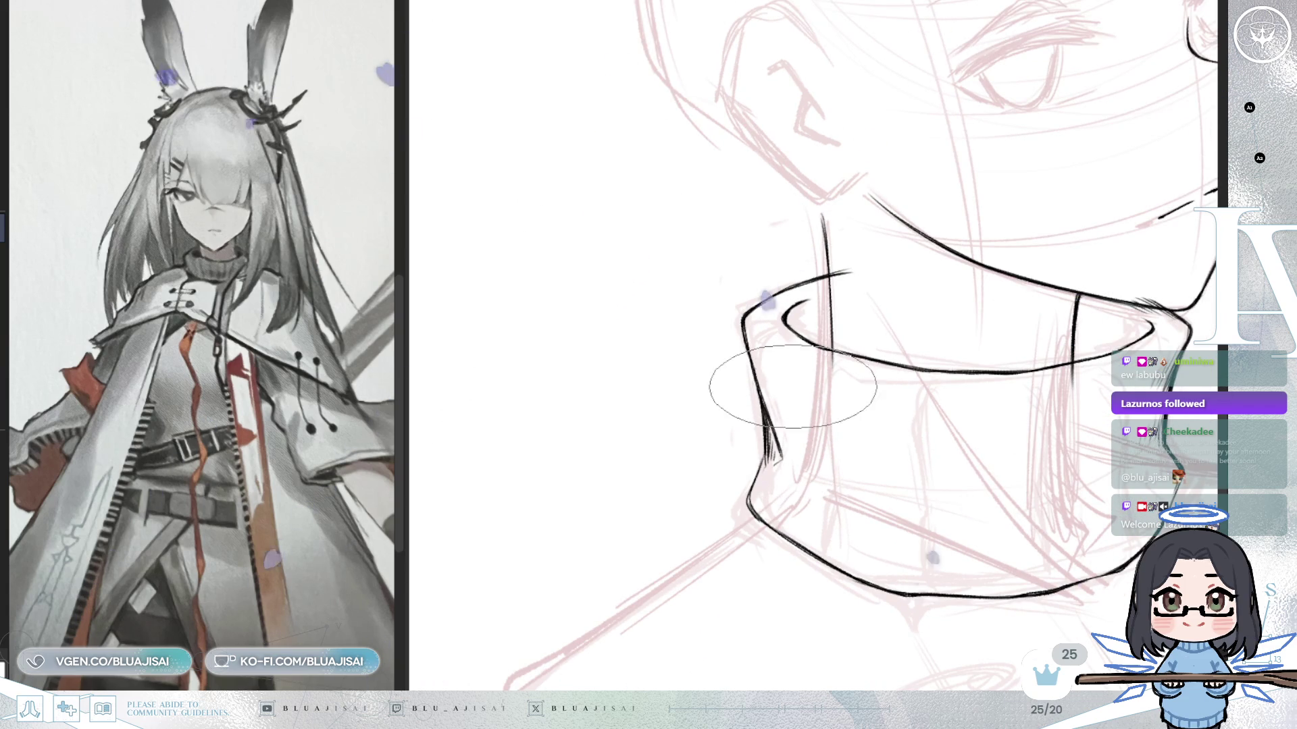
drag(772, 439, 772, 318)
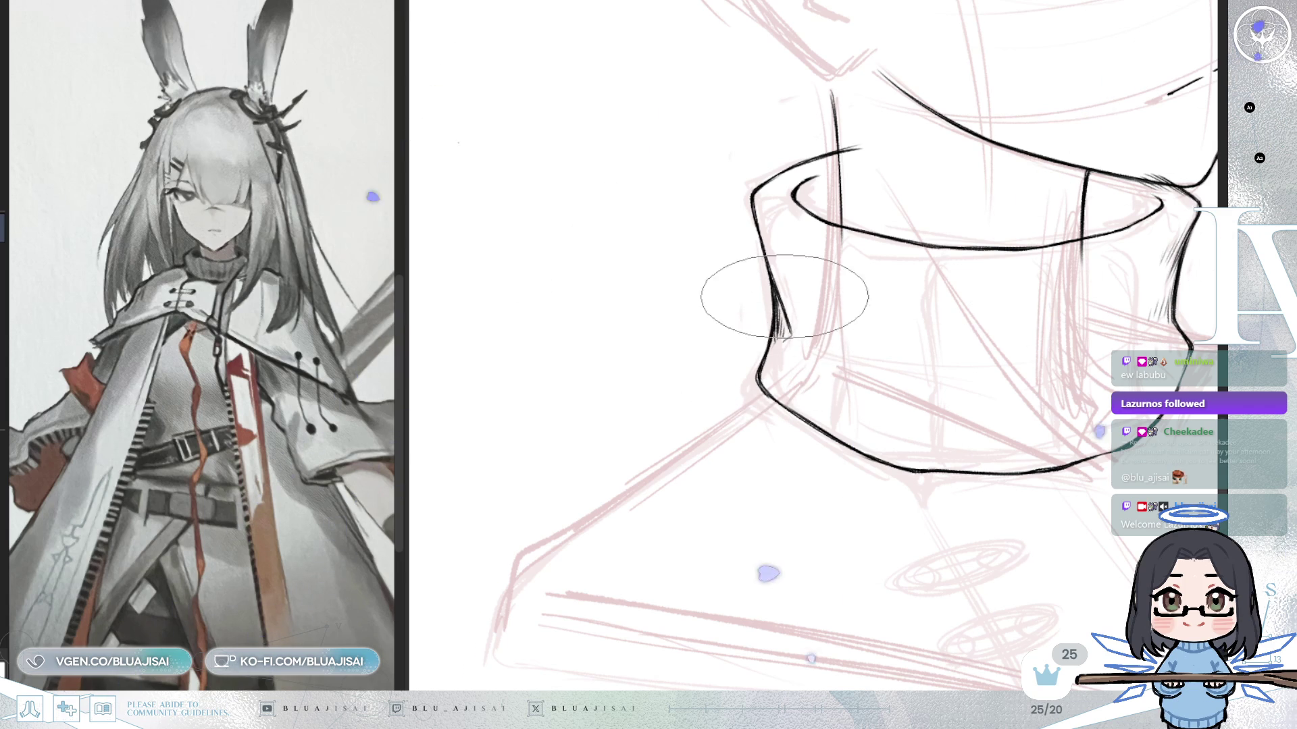
scroll(777, 300, down, 1)
scroll(777, 300, down, 3)
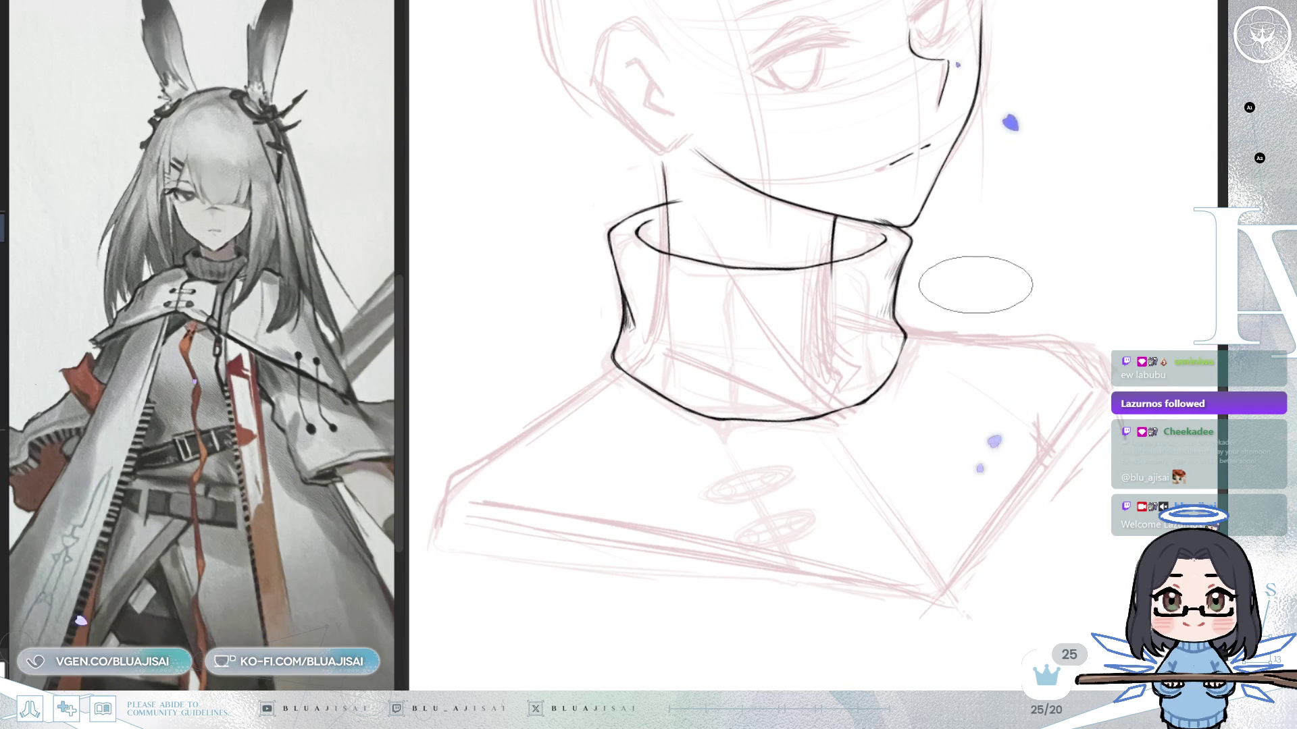
Enlarge the collar view for its bottom edge and creases, then mirror-check the lineart.
drag(967, 285, 858, 278)
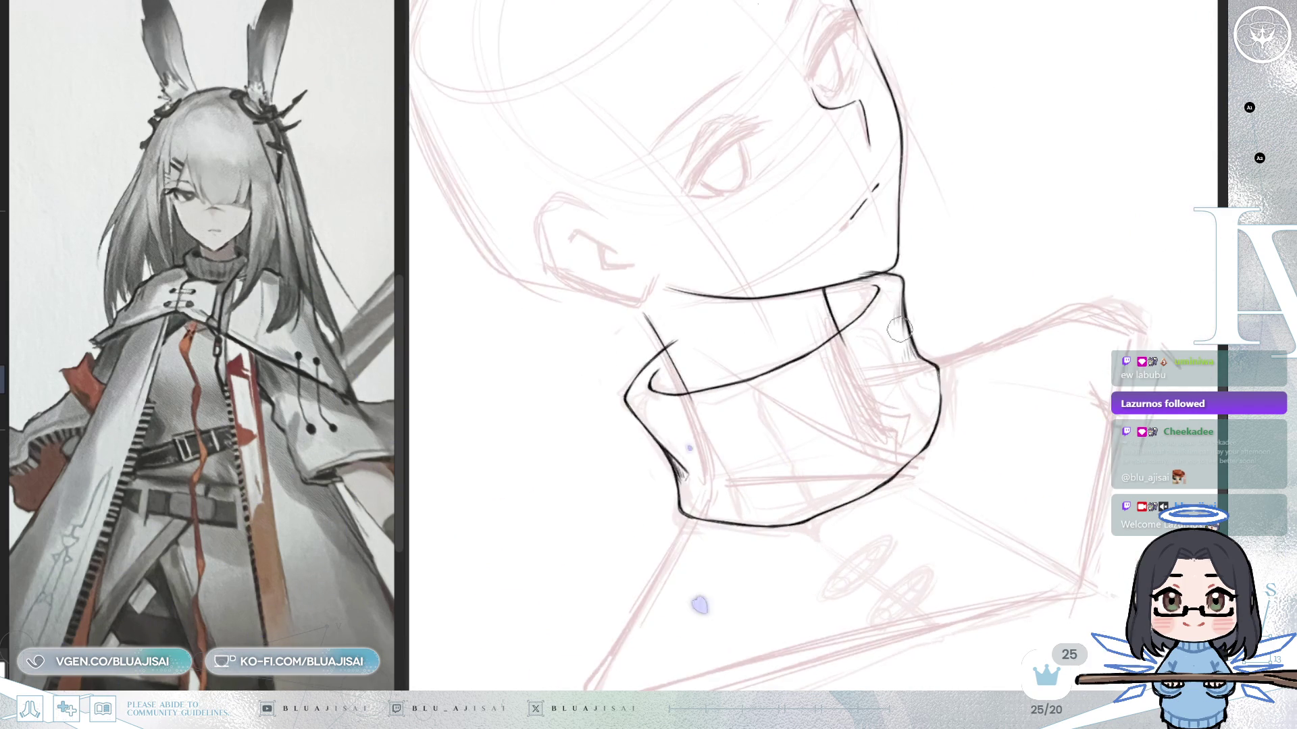
mouse_move(860, 231)
mouse_down()
mouse_move(931, 213)
mouse_move(908, 185)
mouse_up()
mouse_move(915, 234)
mouse_down()
mouse_move(803, 273)
mouse_move(770, 302)
mouse_up()
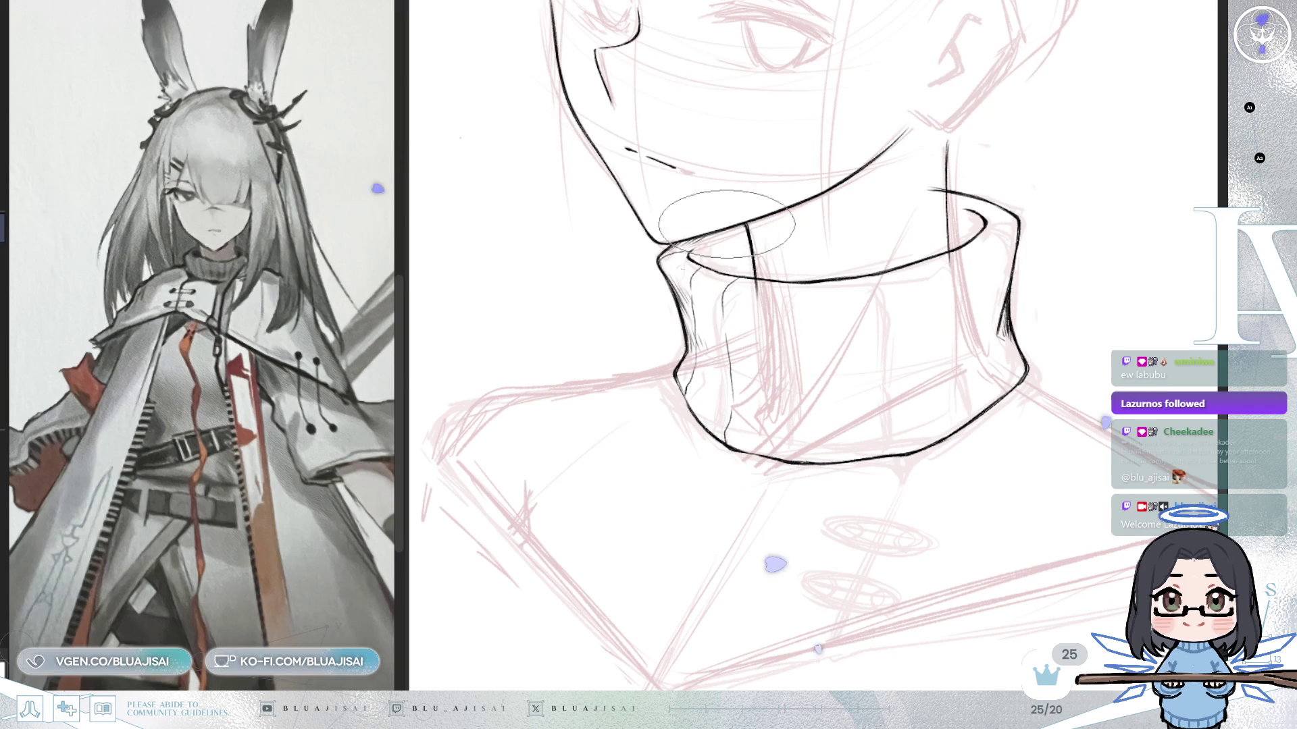
scroll(770, 243, down, 1)
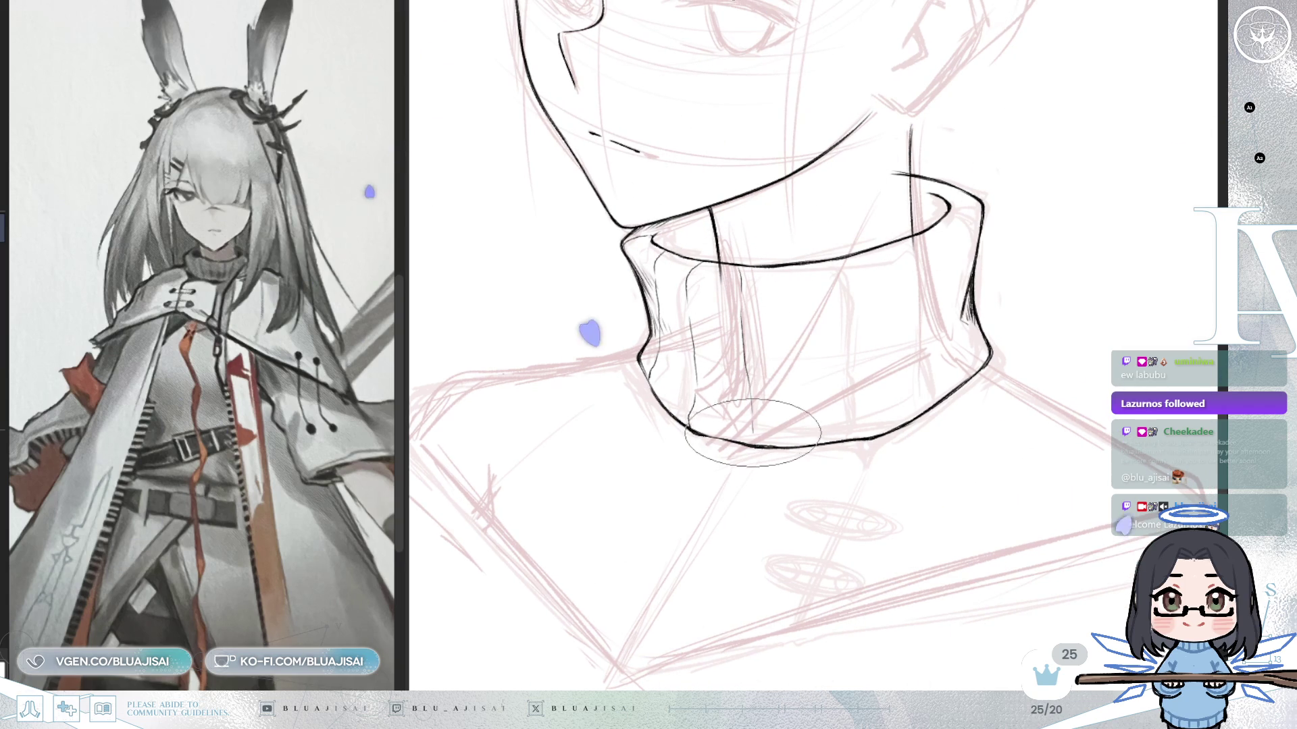
key(h)
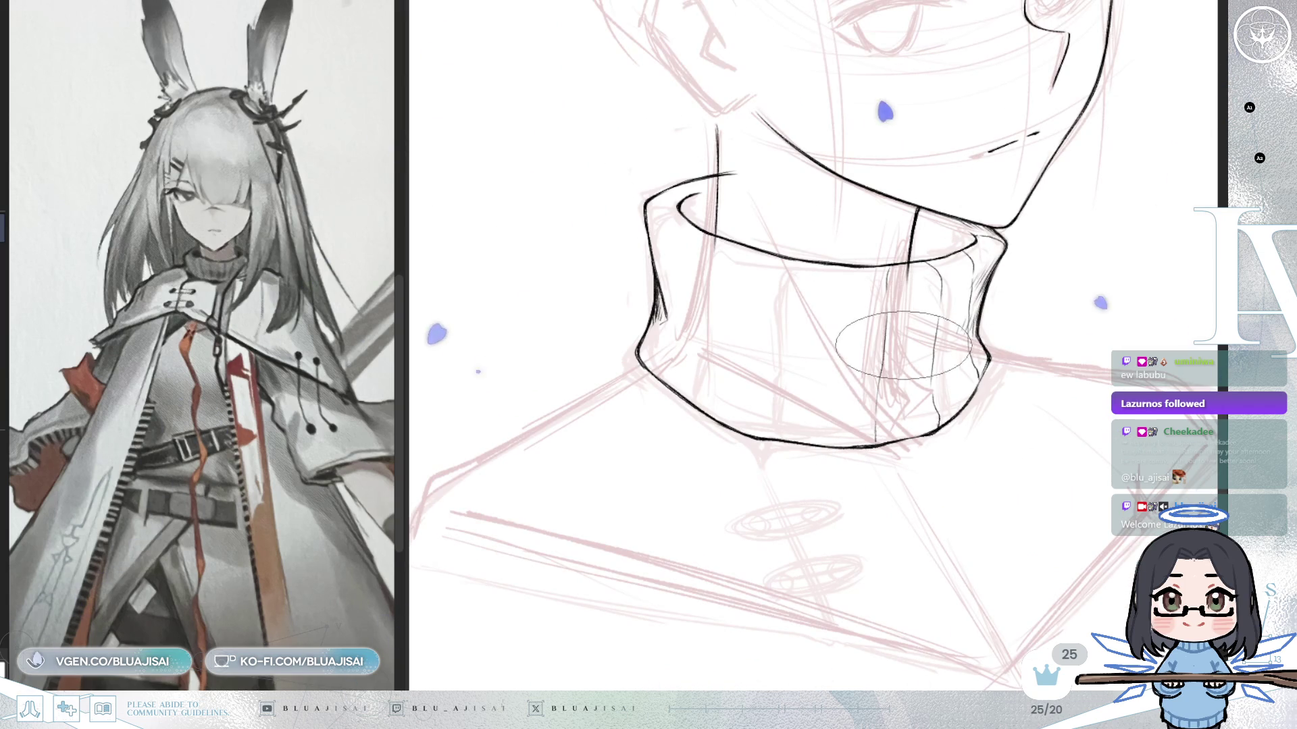
Draw thin vertical rib lines down the collar, mirror-checking between them, then zoom out.
drag(887, 321, 877, 441)
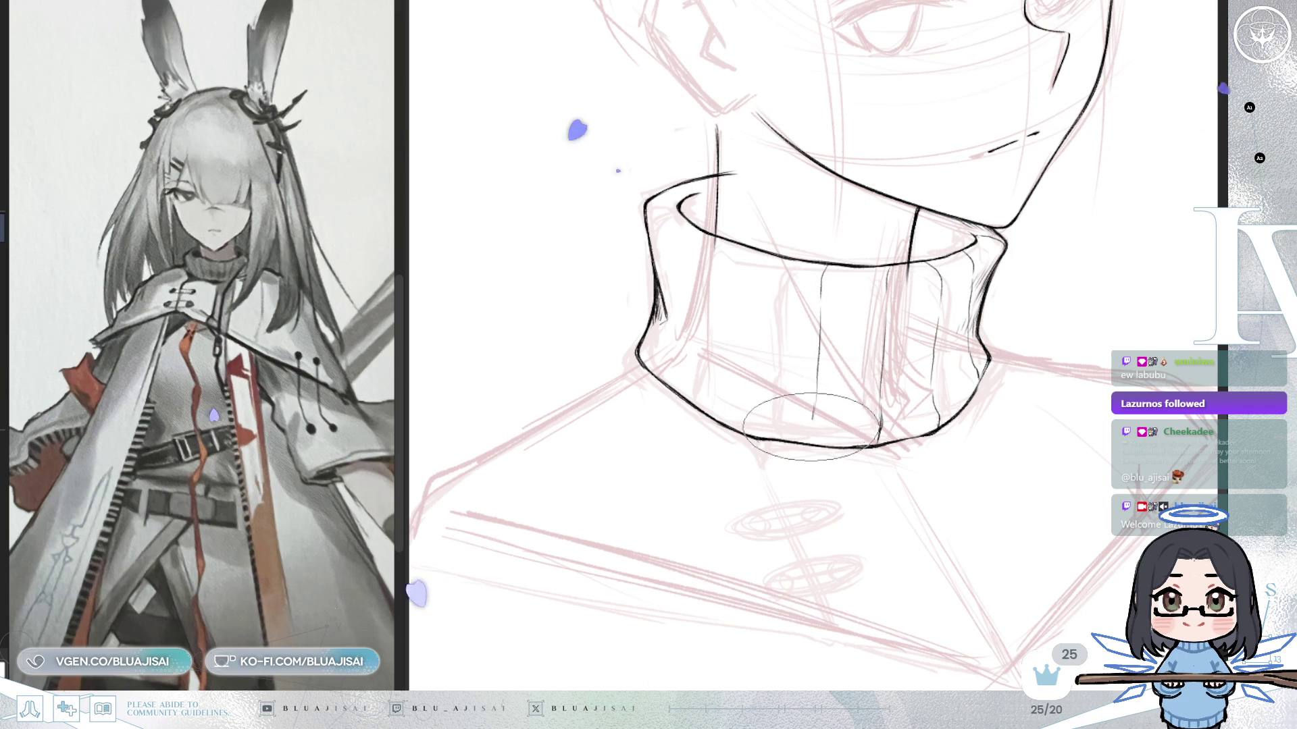
key(m)
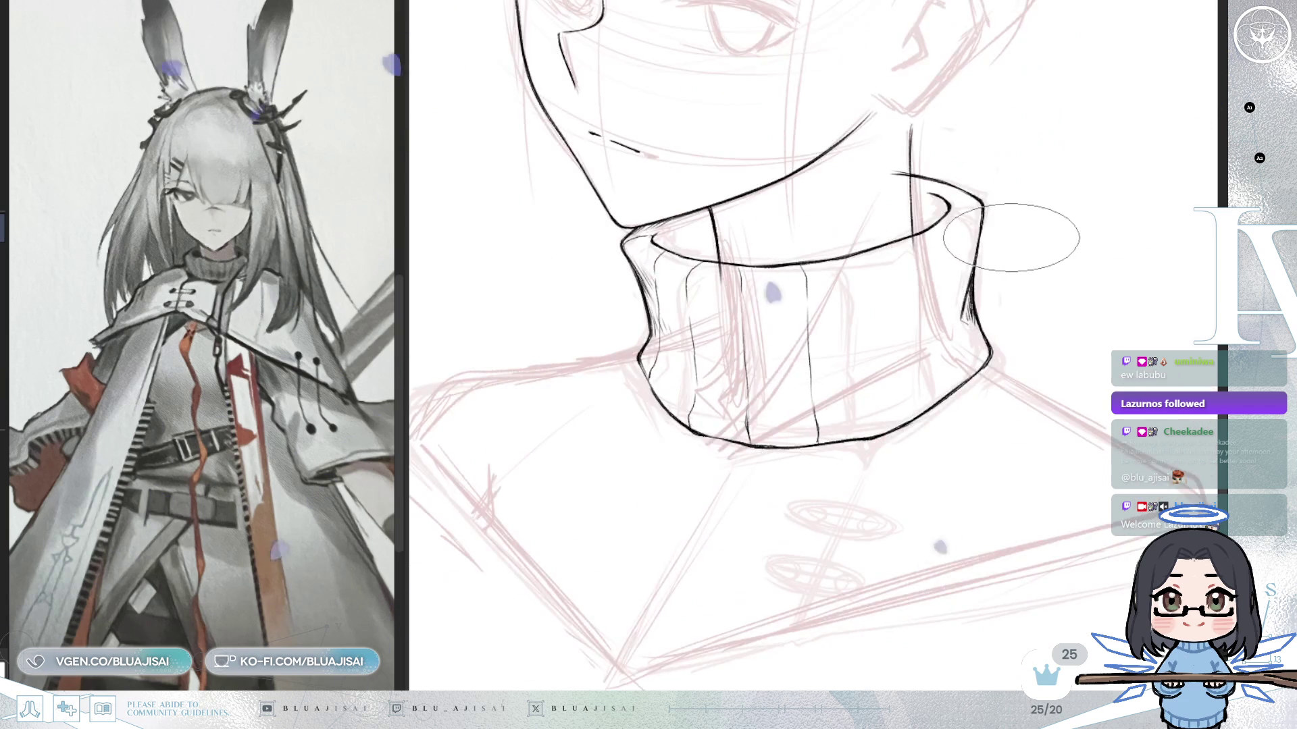
key(m)
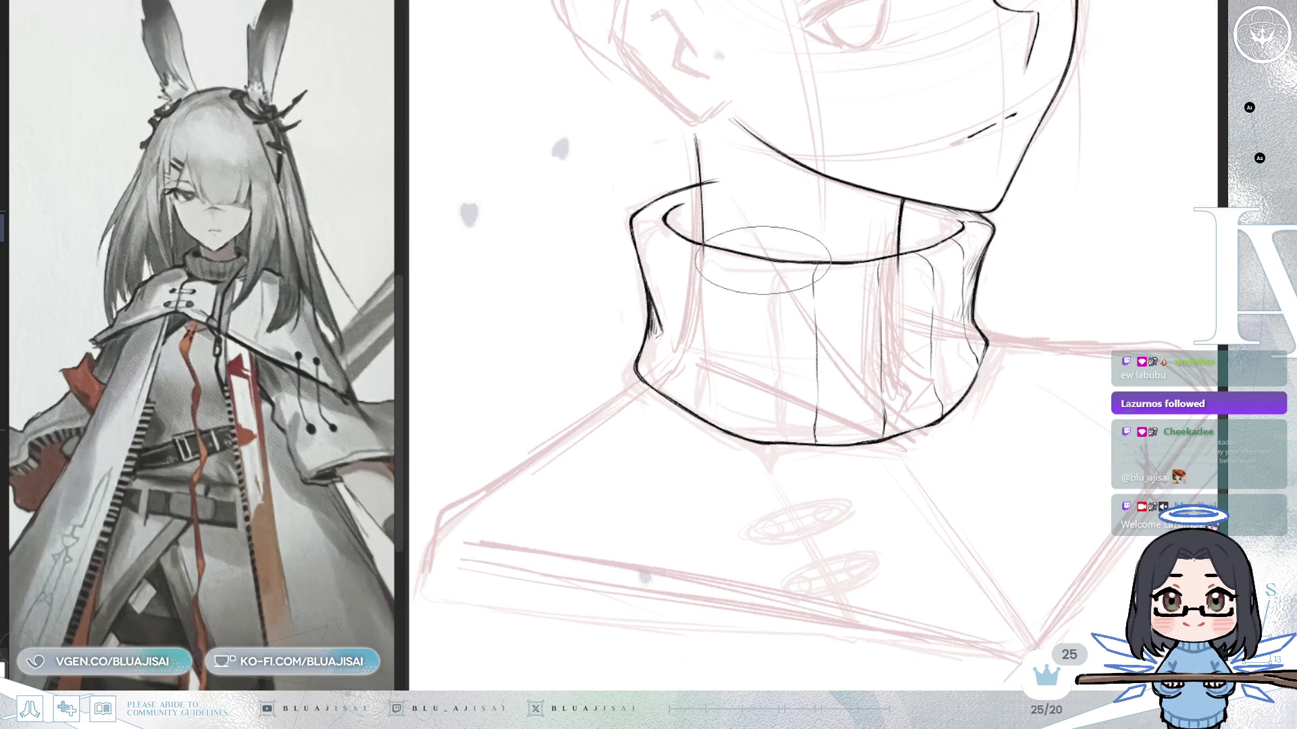
drag(753, 314, 746, 436)
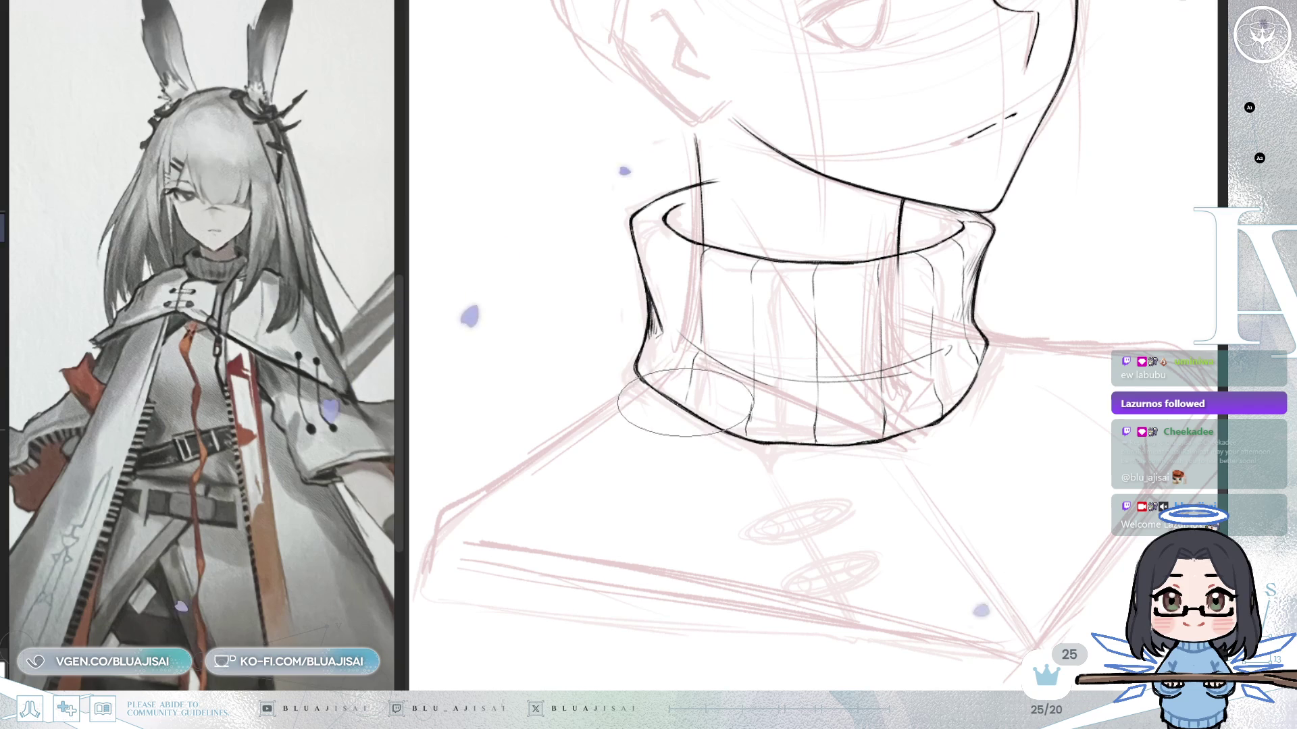
key(h)
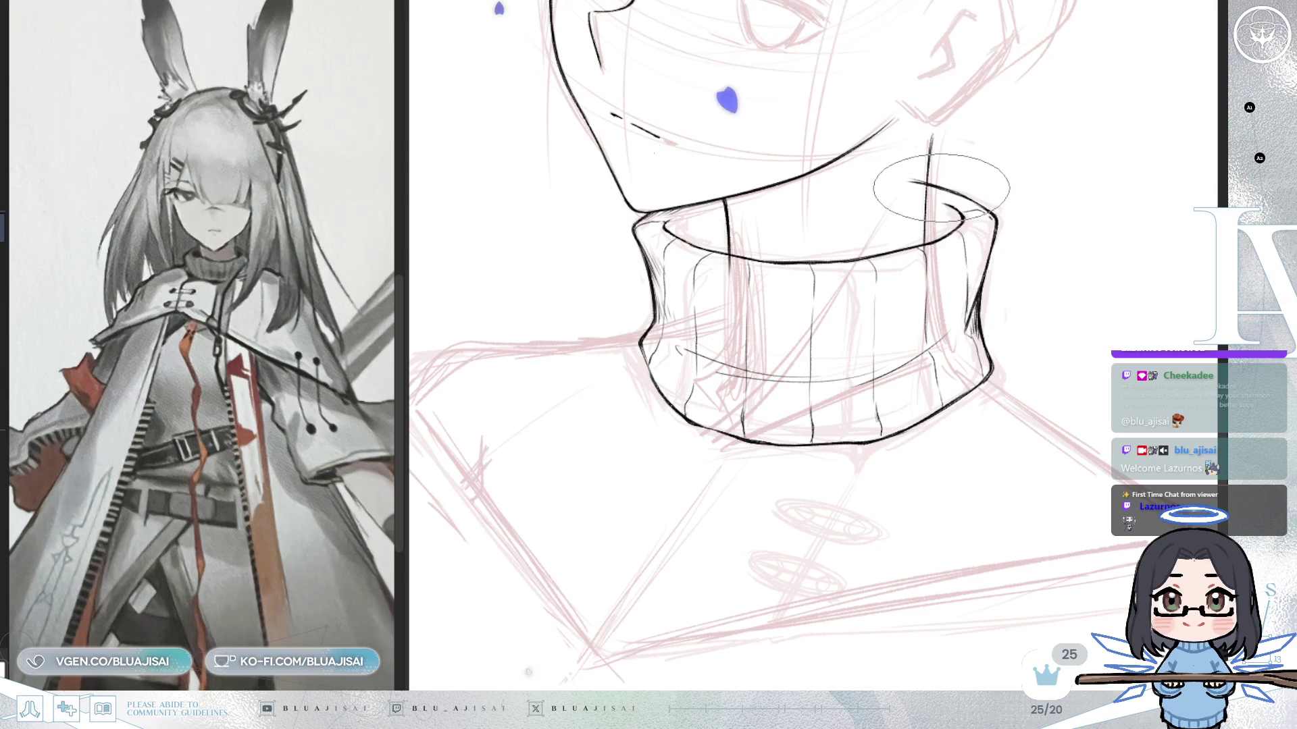
mouse_move(963, 132)
mouse_down()
mouse_move(1023, 445)
mouse_move(1028, 405)
mouse_up()
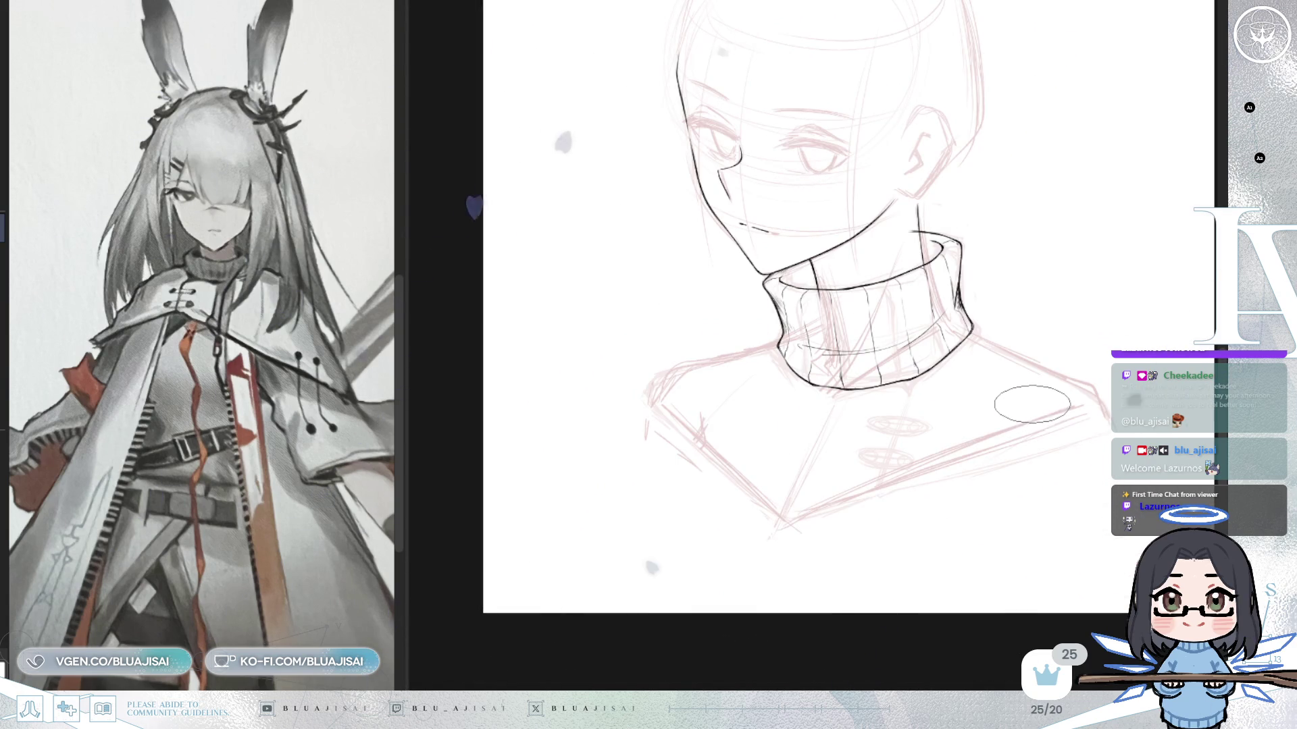
scroll(1030, 406, up, 1)
scroll(1064, 426, up, 1)
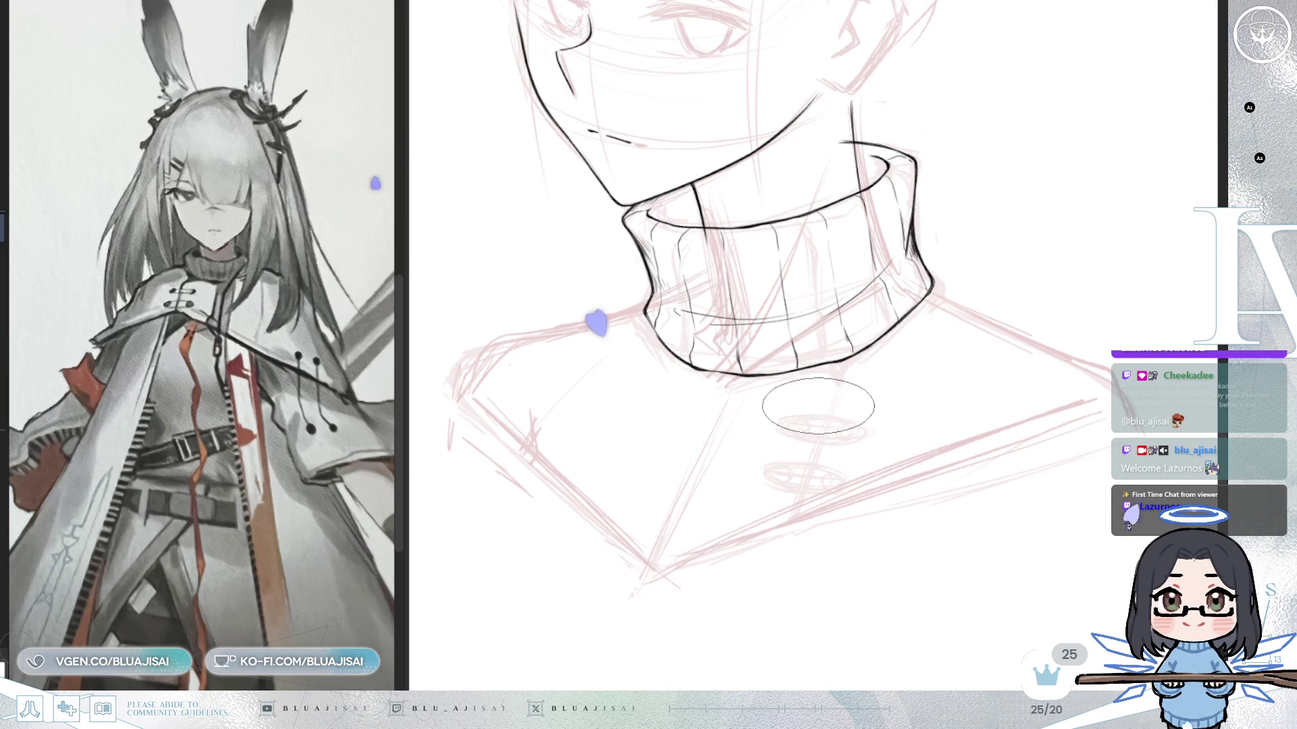
Mirror the view while inking a pointed fold under the collar's front, then shift the canvas.
key(h)
key(h)
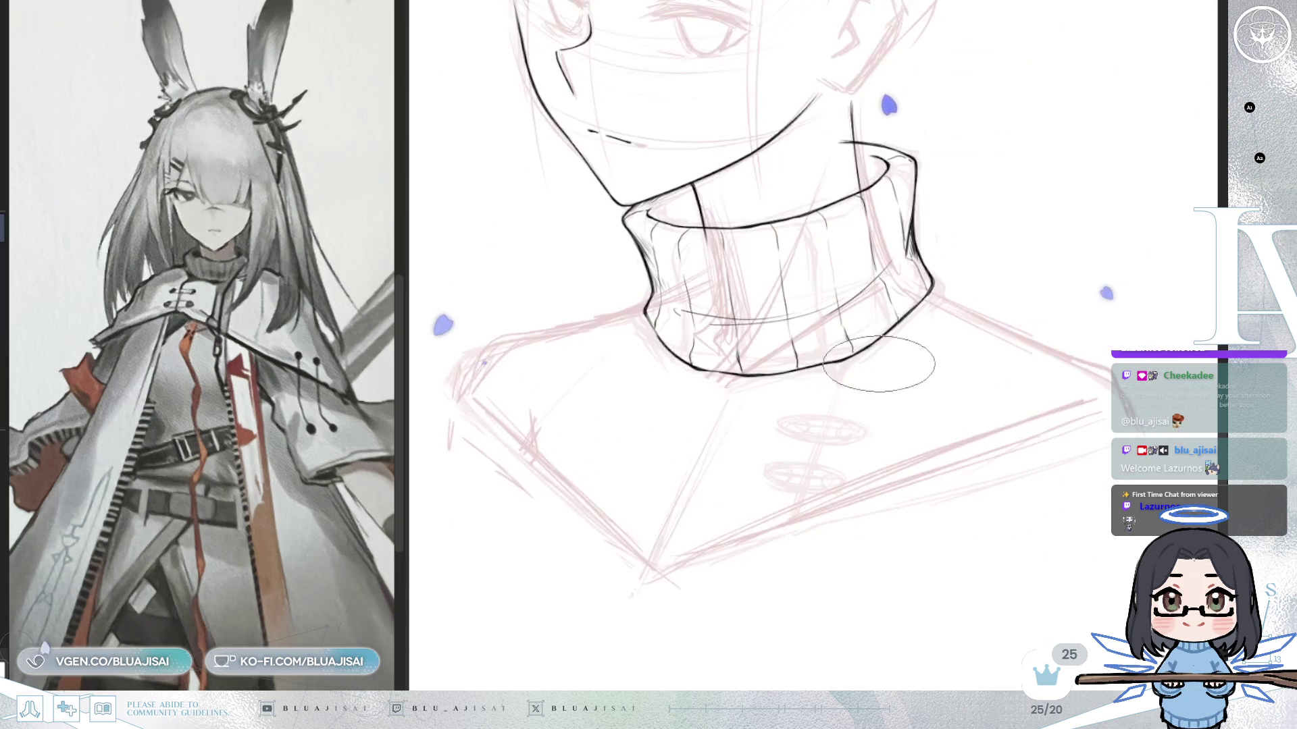
scroll(870, 344, up, 1)
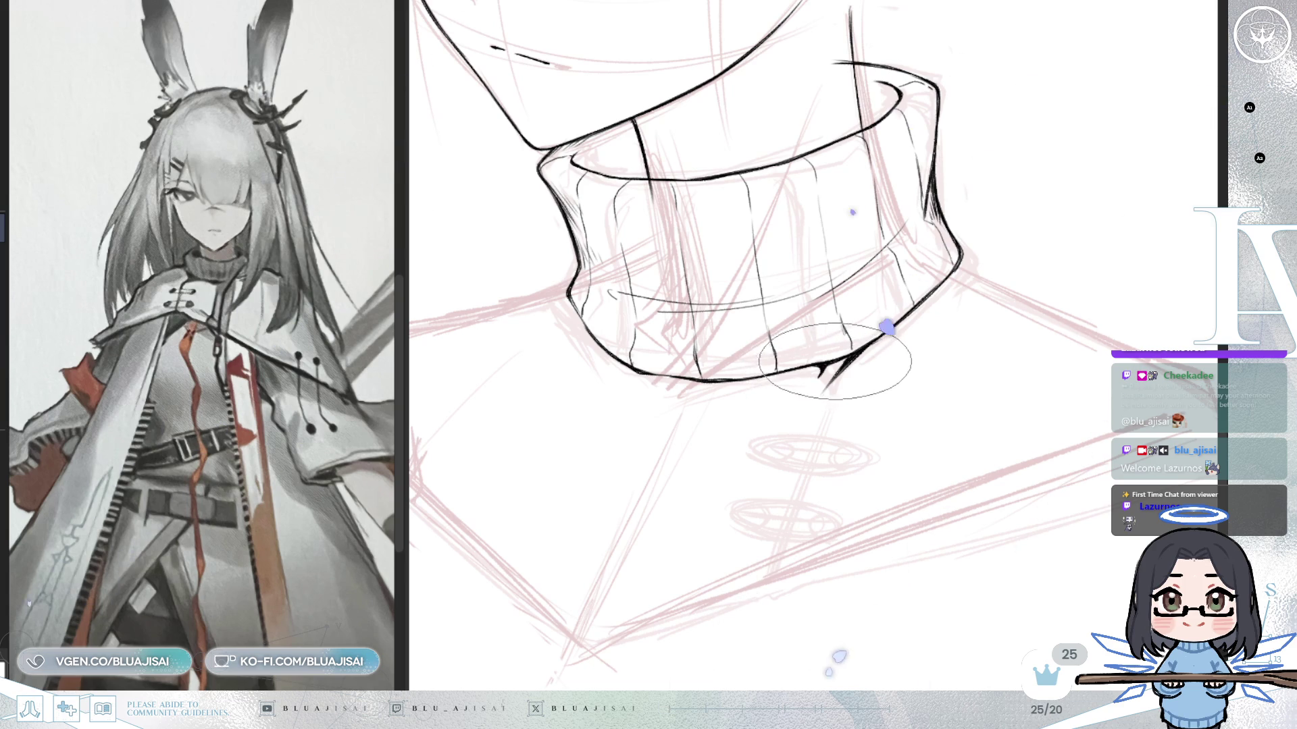
key(h)
drag(909, 359, 838, 320)
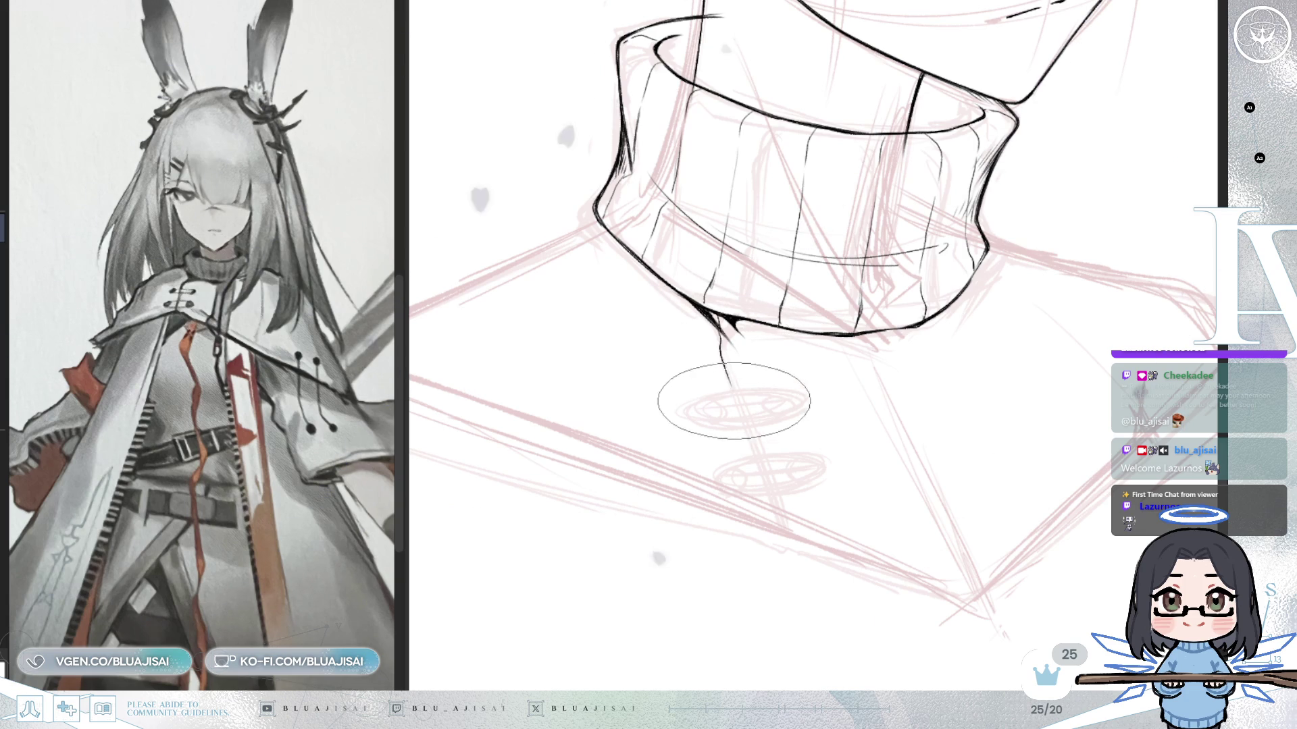
Ink a long fold line from the collar tip, redoing the first short attempt and thickening it.
drag(718, 337, 728, 385)
key(ctrl+z)
drag(717, 340, 795, 538)
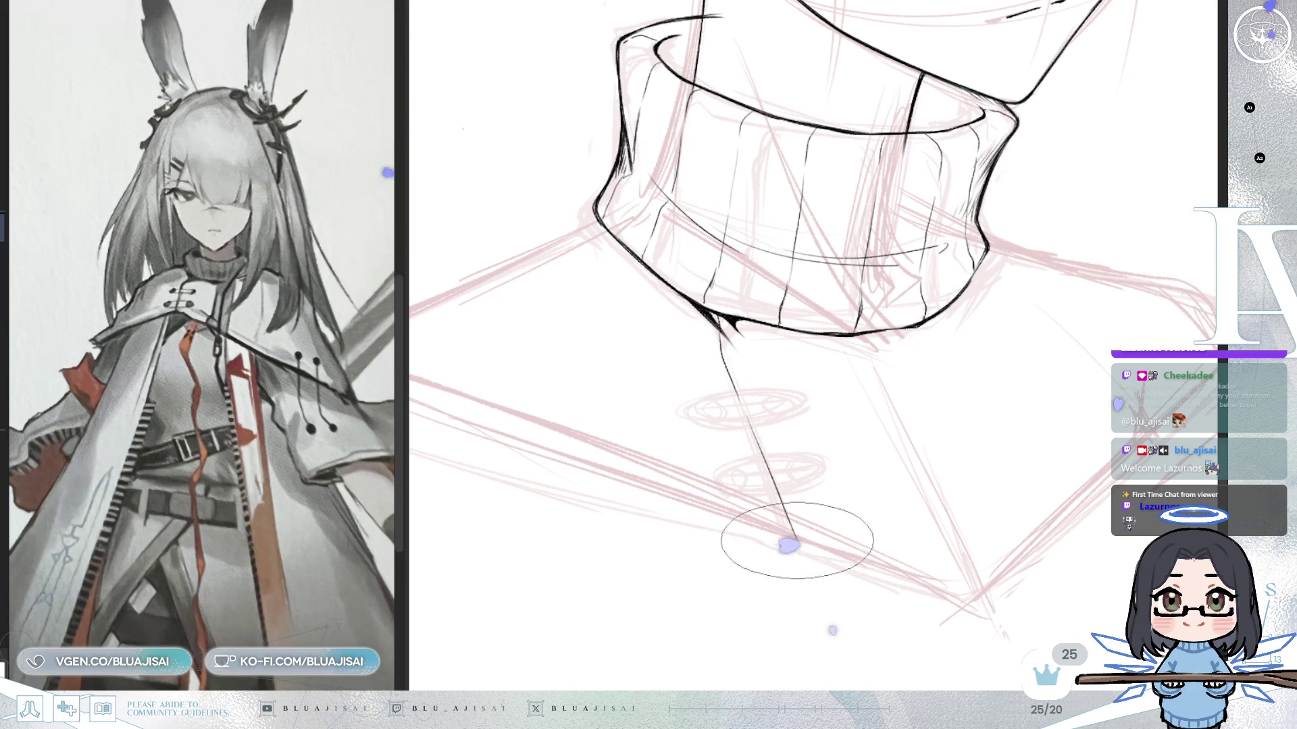
mouse_move(771, 468)
mouse_down()
mouse_move(767, 492)
mouse_move(796, 534)
mouse_up()
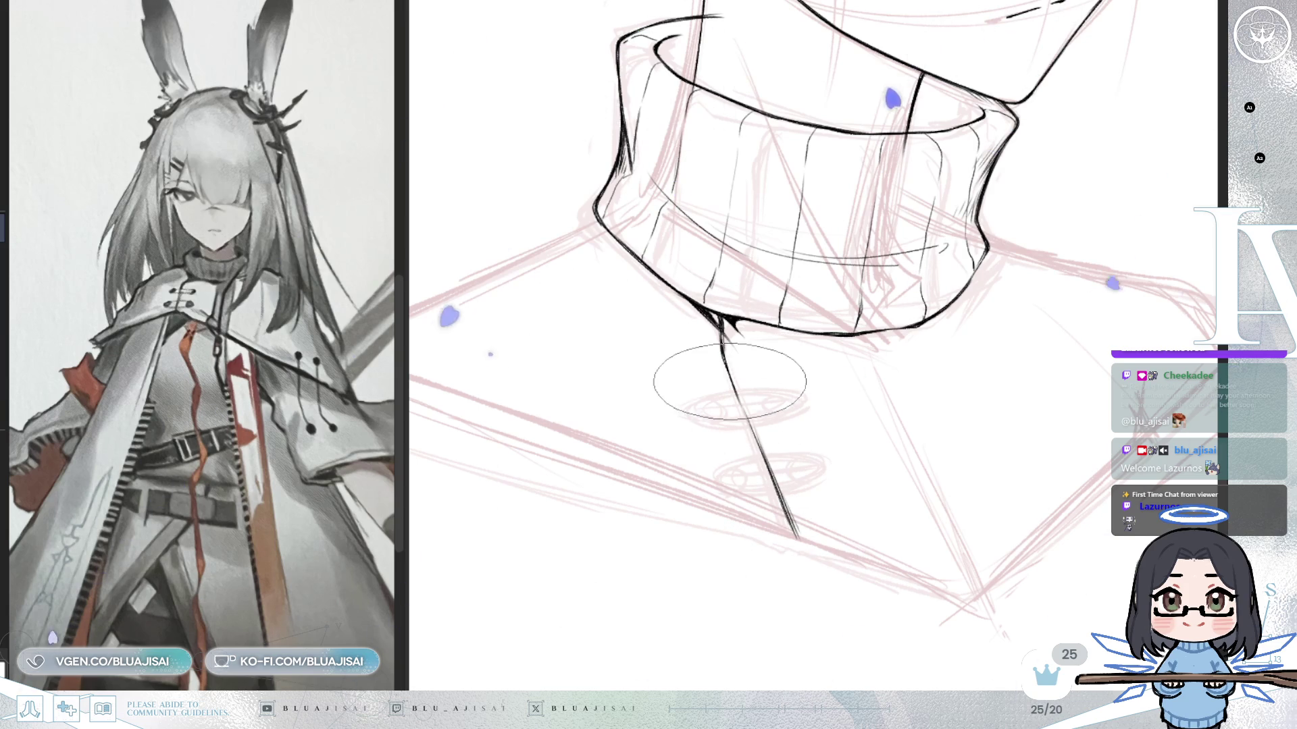
Ink the left shoulder line below the collar and darken it toward its bottom curve.
drag(835, 362, 1029, 362)
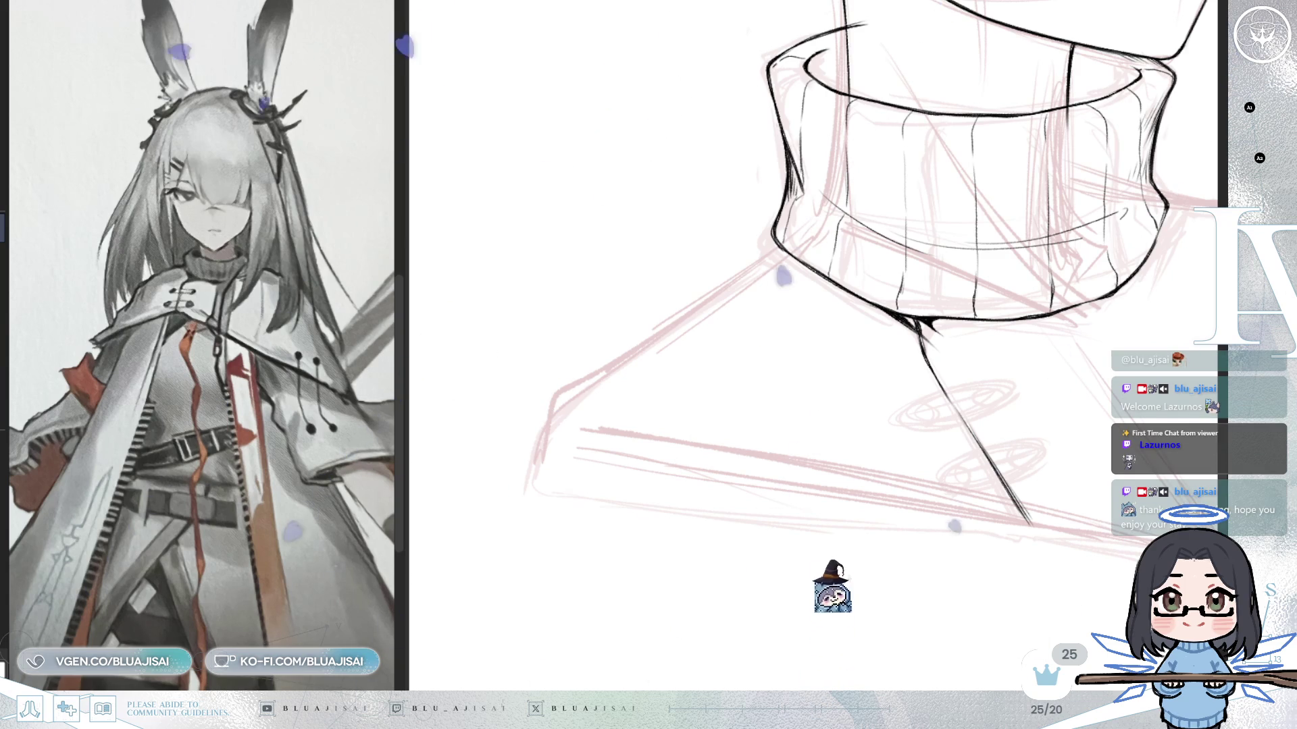
drag(826, 228, 775, 208)
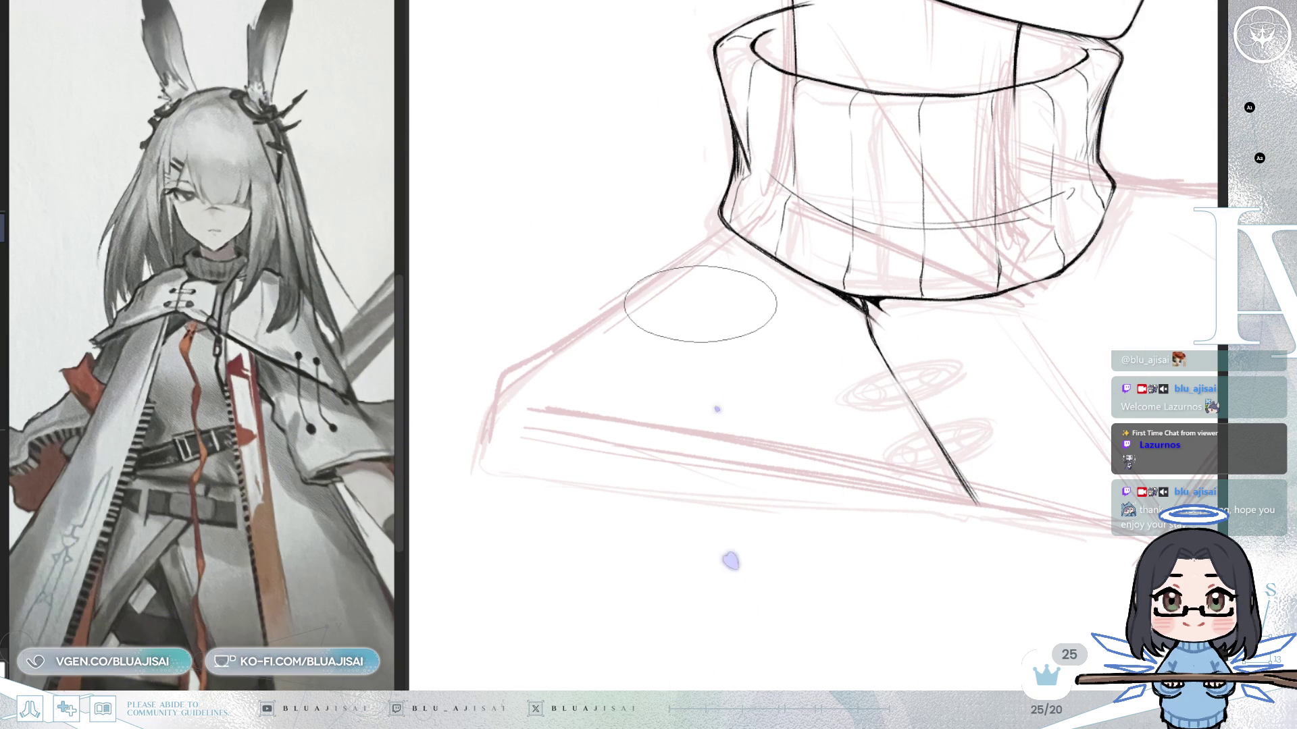
drag(725, 324, 766, 361)
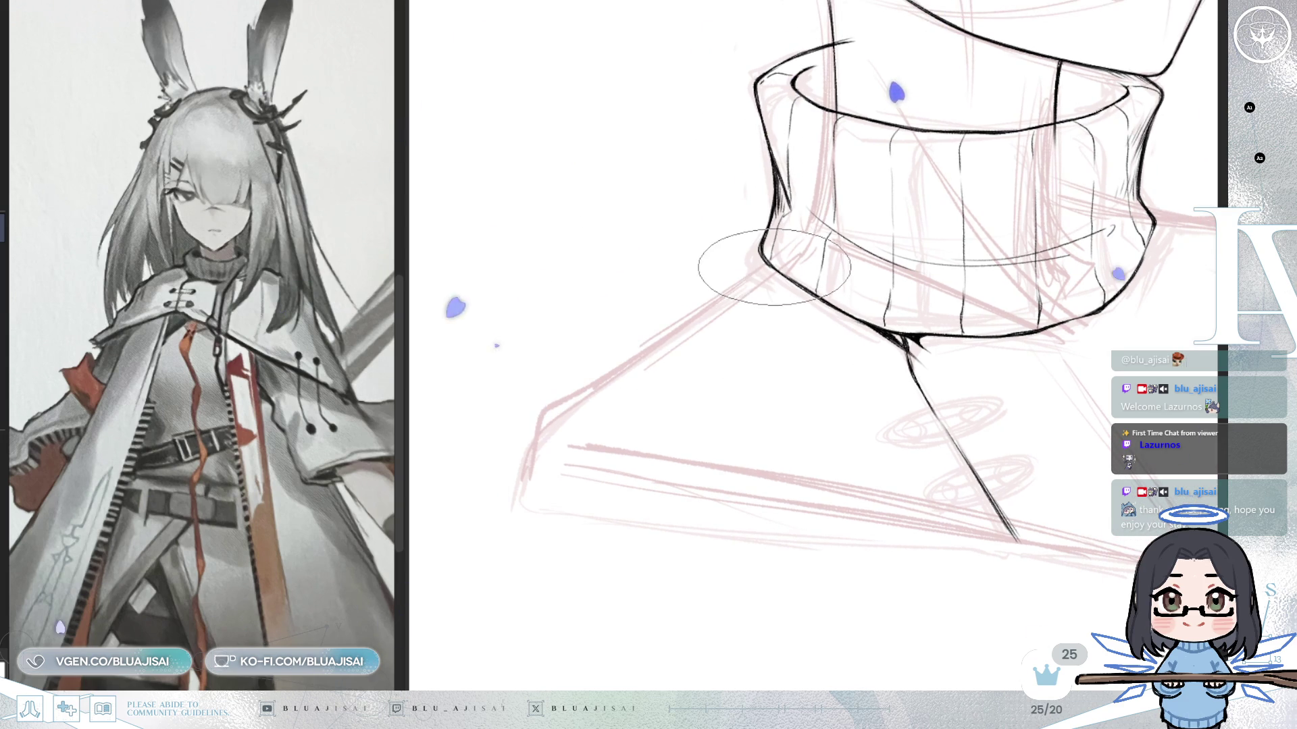
drag(695, 290, 770, 266)
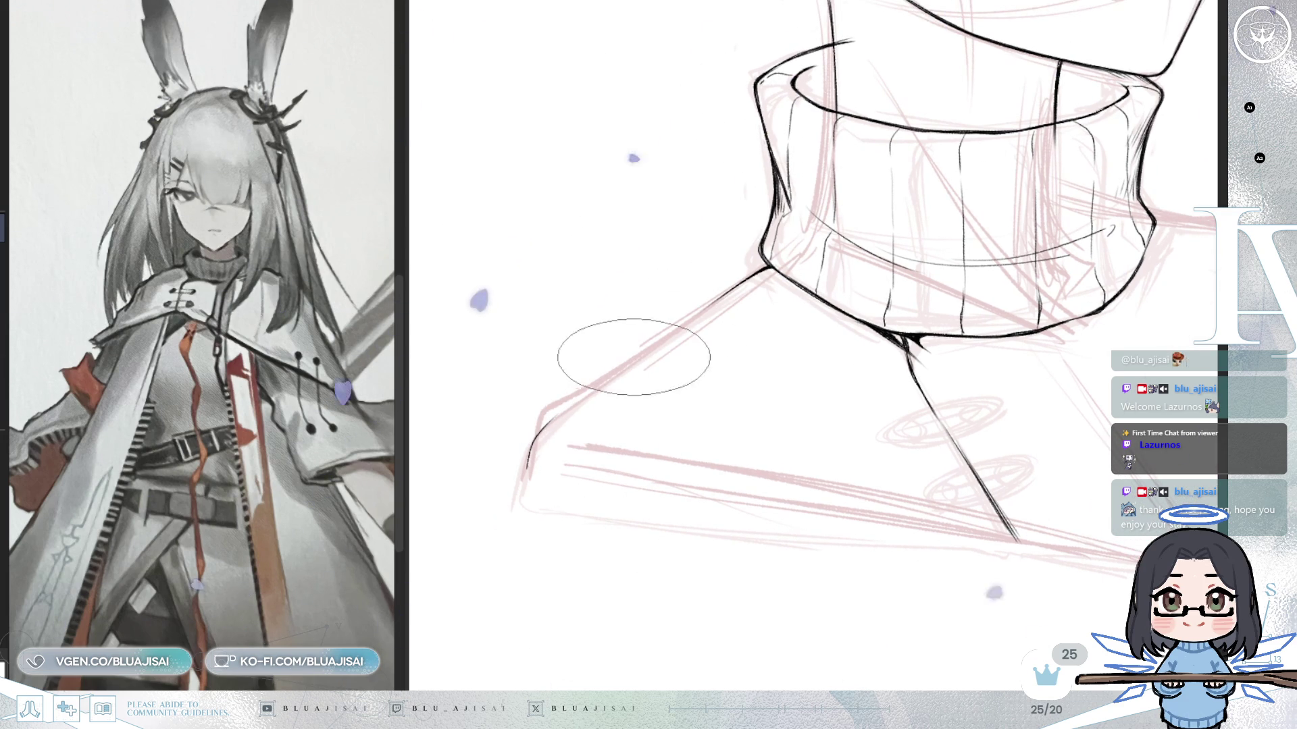
drag(550, 405, 656, 342)
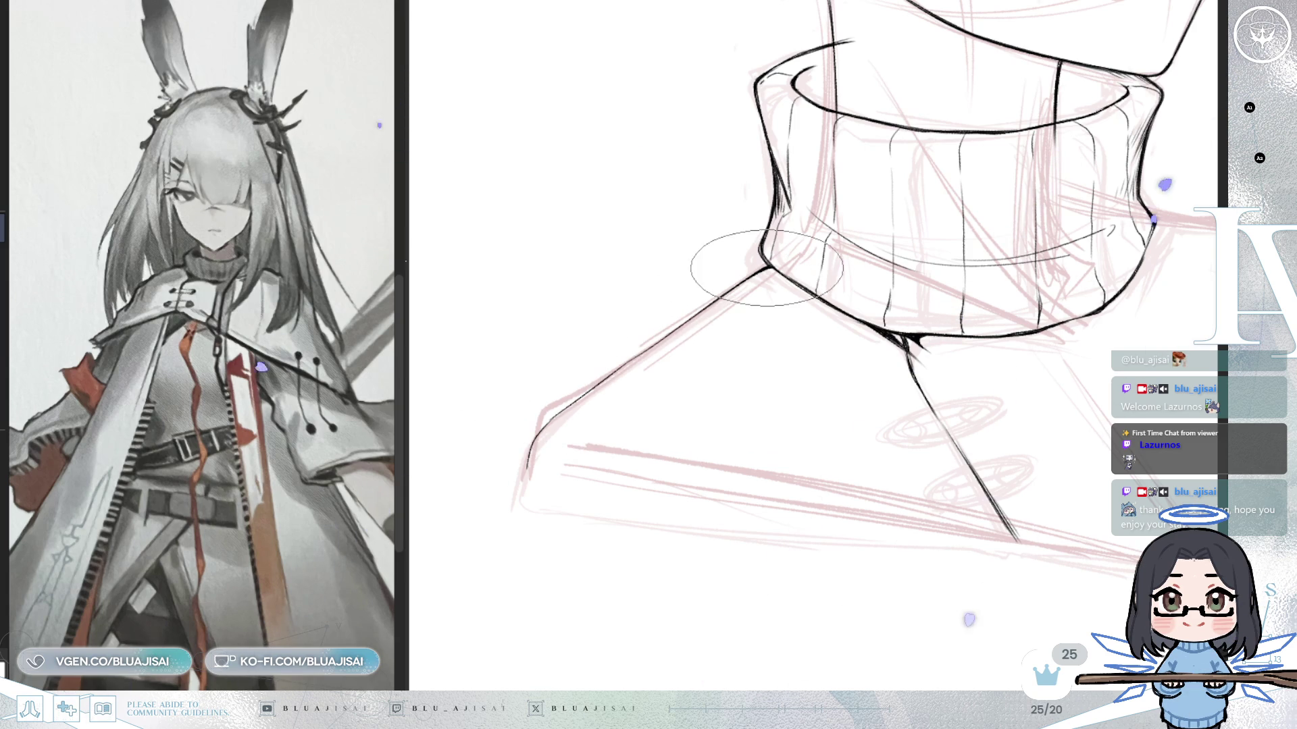
drag(695, 310, 657, 342)
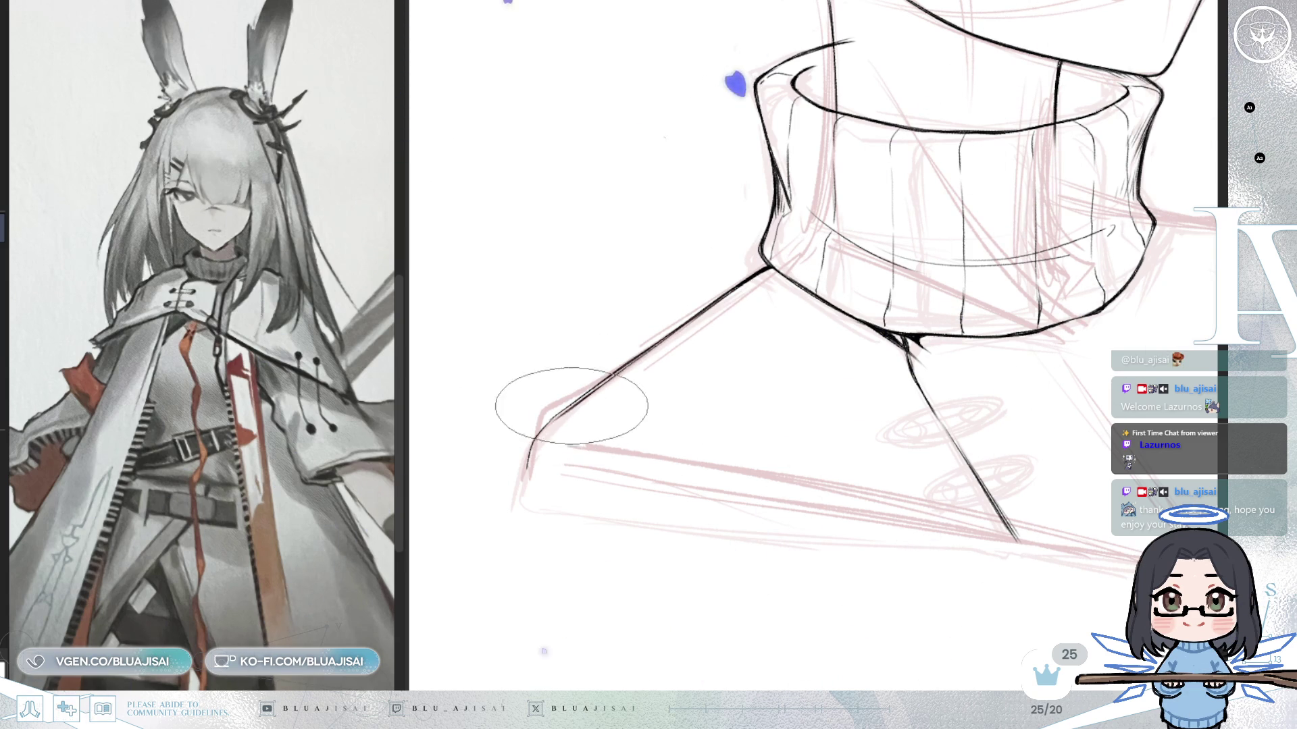
drag(609, 374, 531, 452)
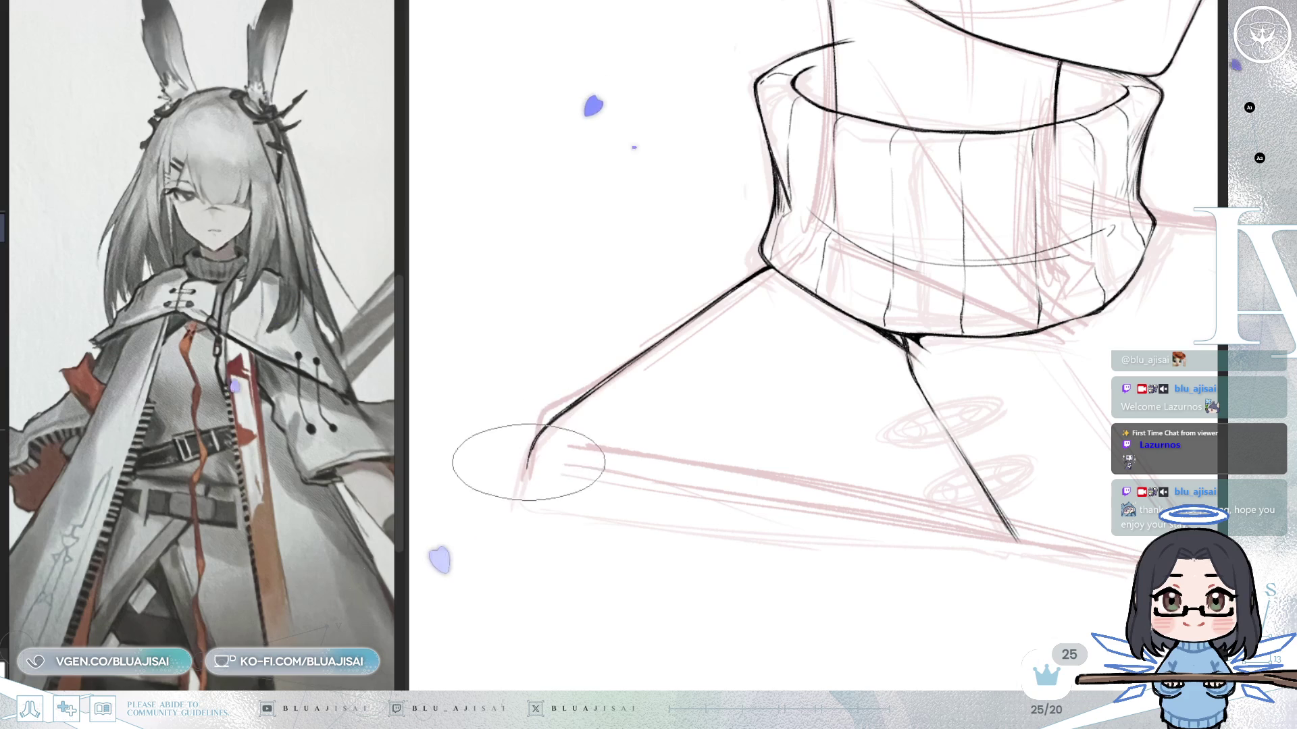
Rotate and shift the canvas to a new angle for the next strokes.
mouse_move(1008, 183)
mouse_down()
mouse_move(742, 276)
mouse_move(740, 296)
mouse_up()
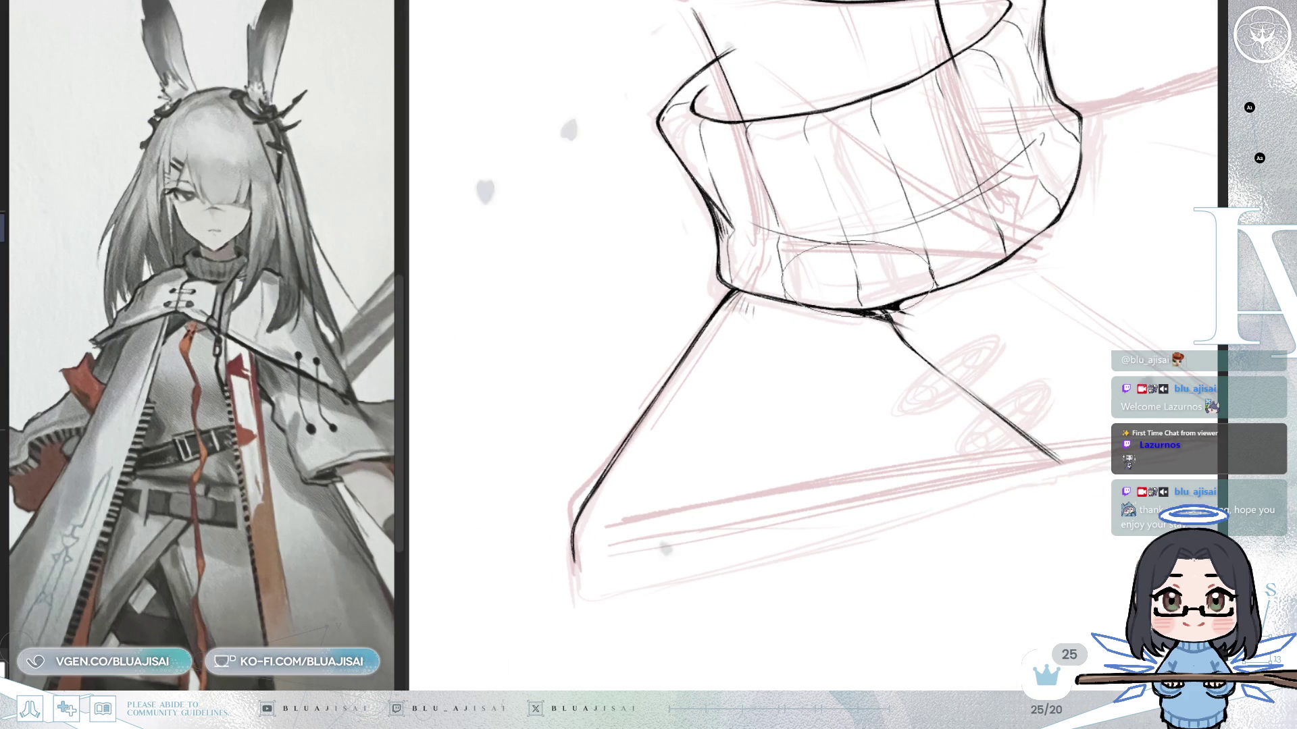
drag(926, 375, 837, 477)
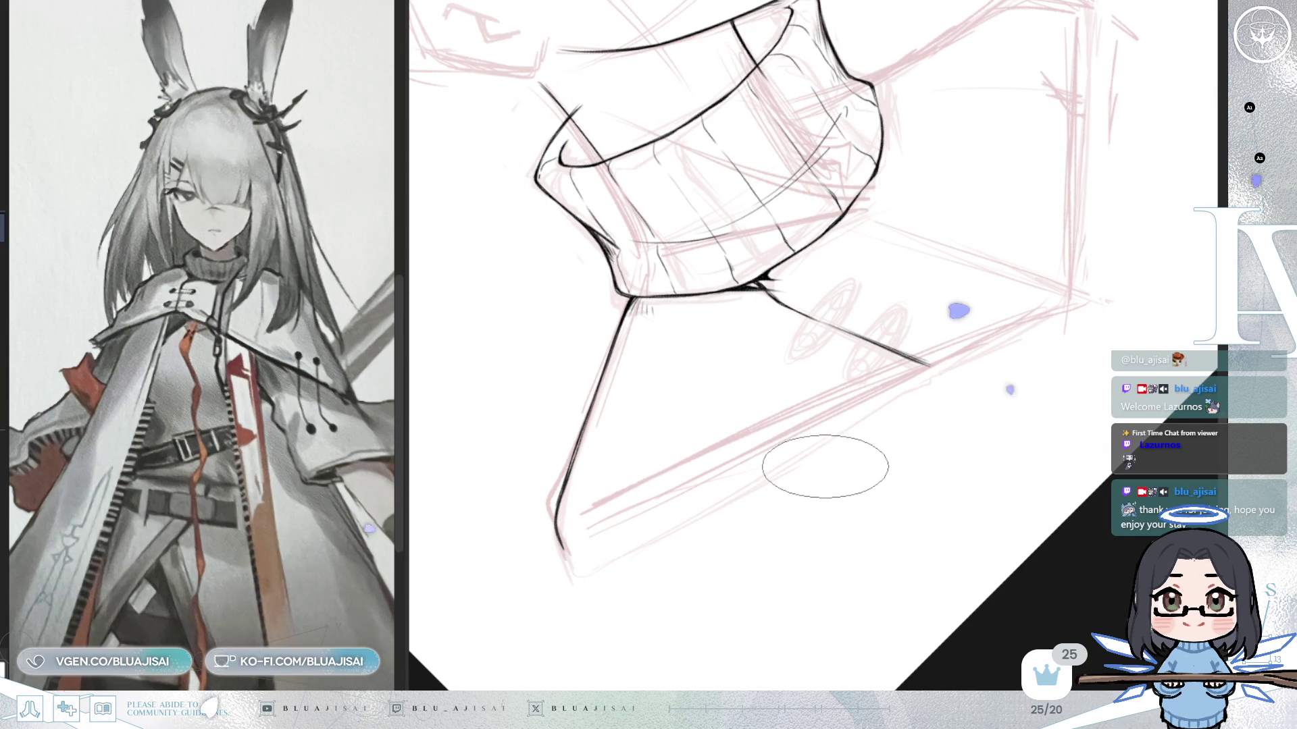
Ink the long lower shoulder edge up-right from the bottom curve, then show the whole neck.
drag(825, 466, 847, 470)
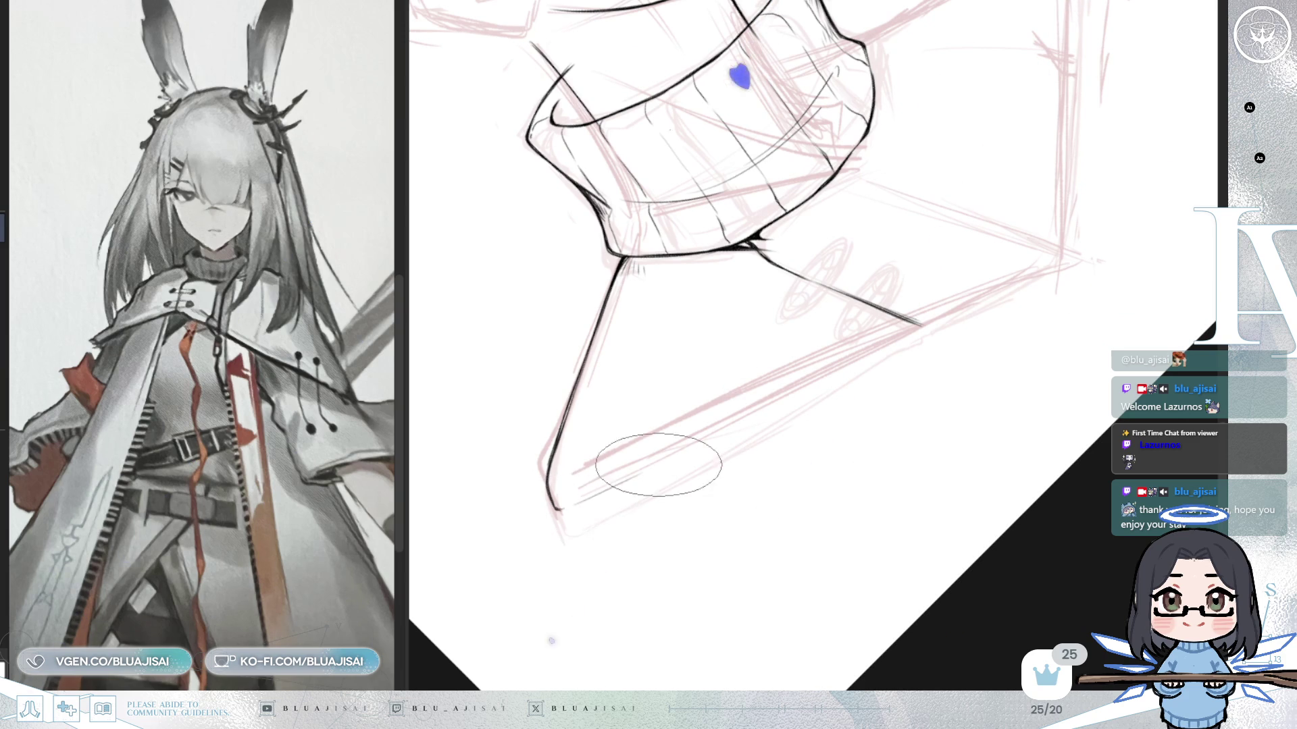
drag(559, 508, 648, 470)
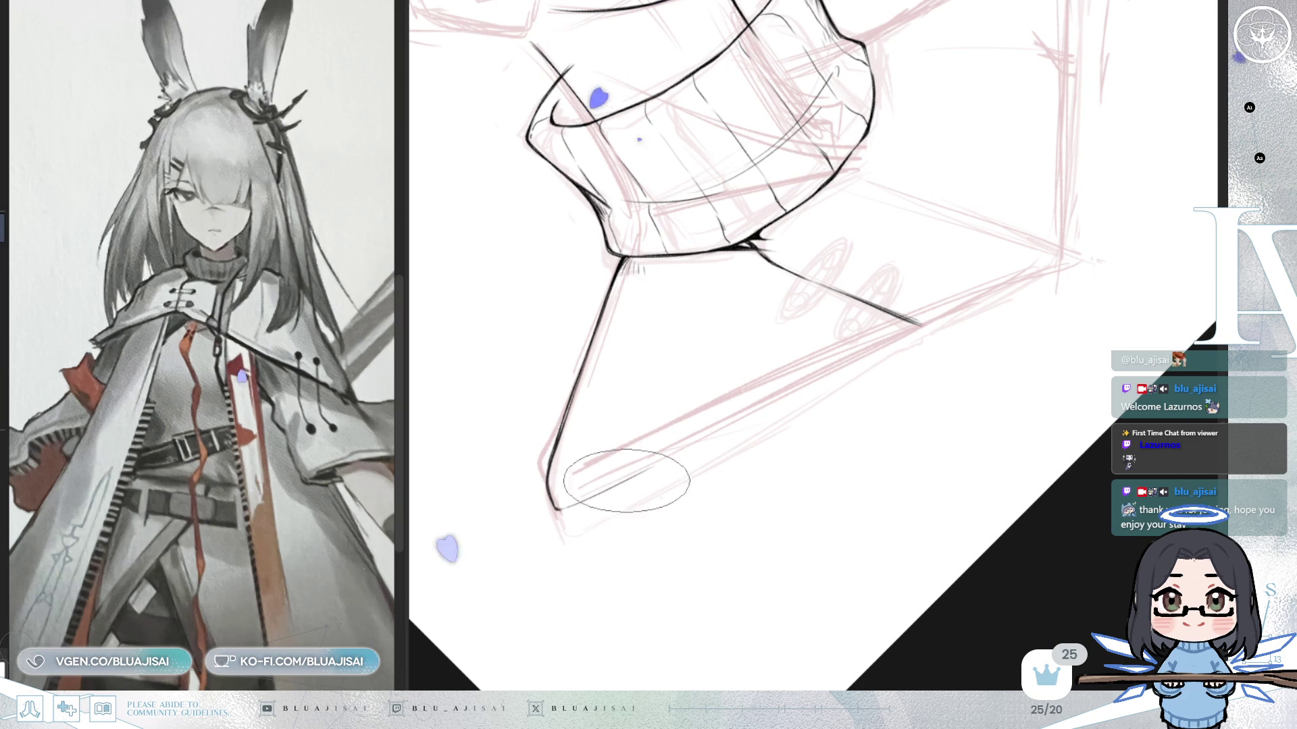
drag(562, 505, 1044, 266)
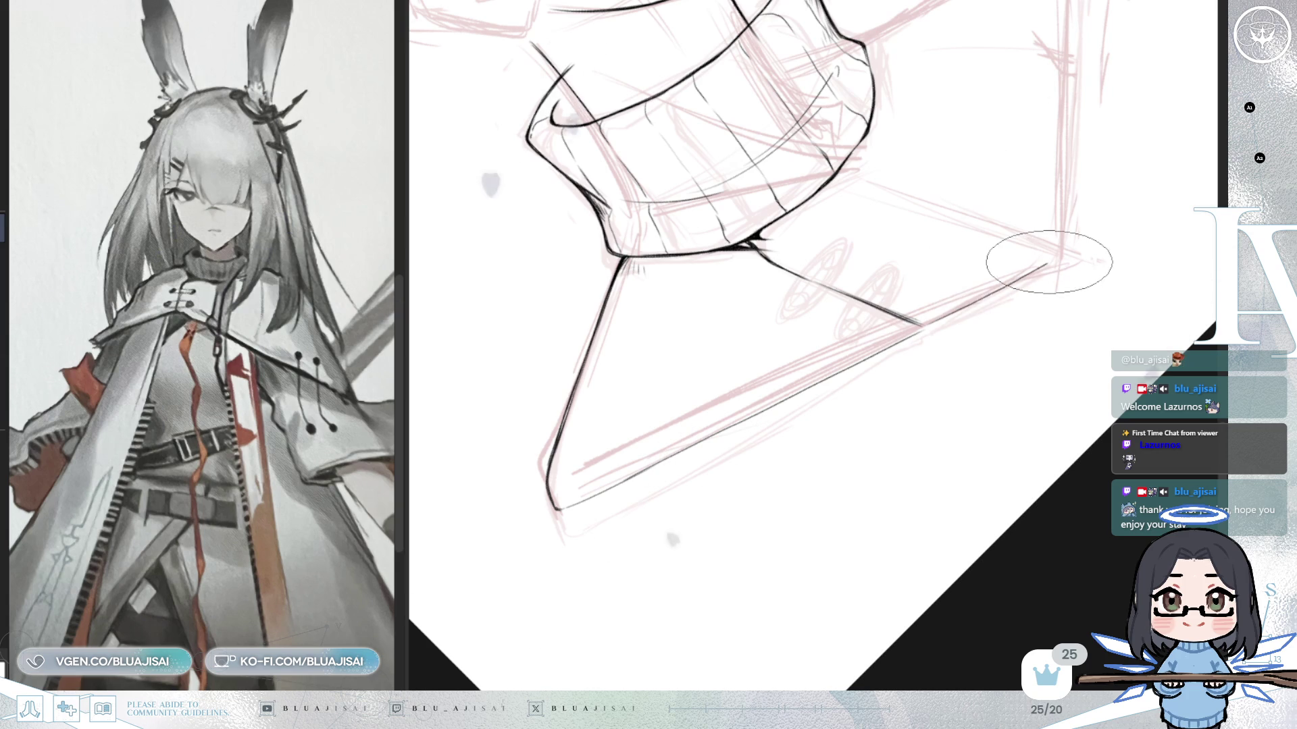
mouse_move(825, 375)
mouse_down()
mouse_move(802, 415)
mouse_move(895, 407)
mouse_up()
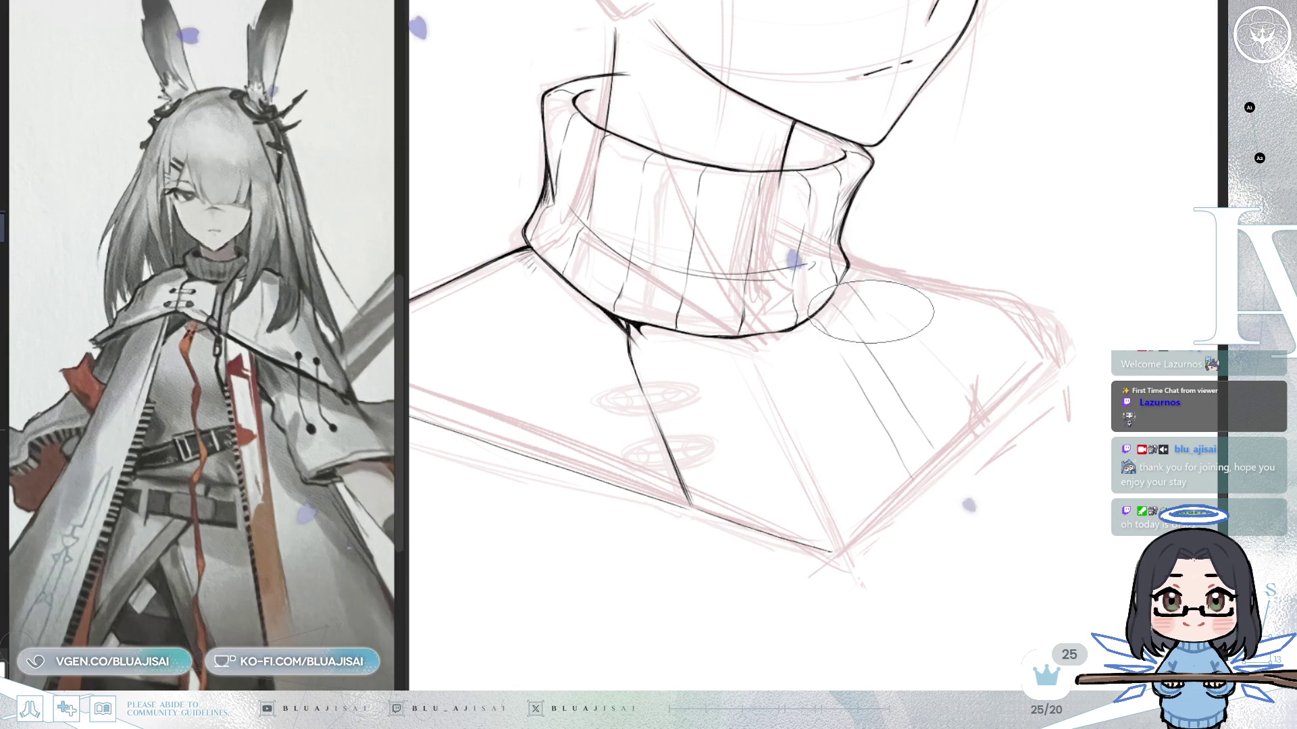
Add a thin sweater rib line under the collar and extend the left edge line downward.
drag(900, 354, 961, 434)
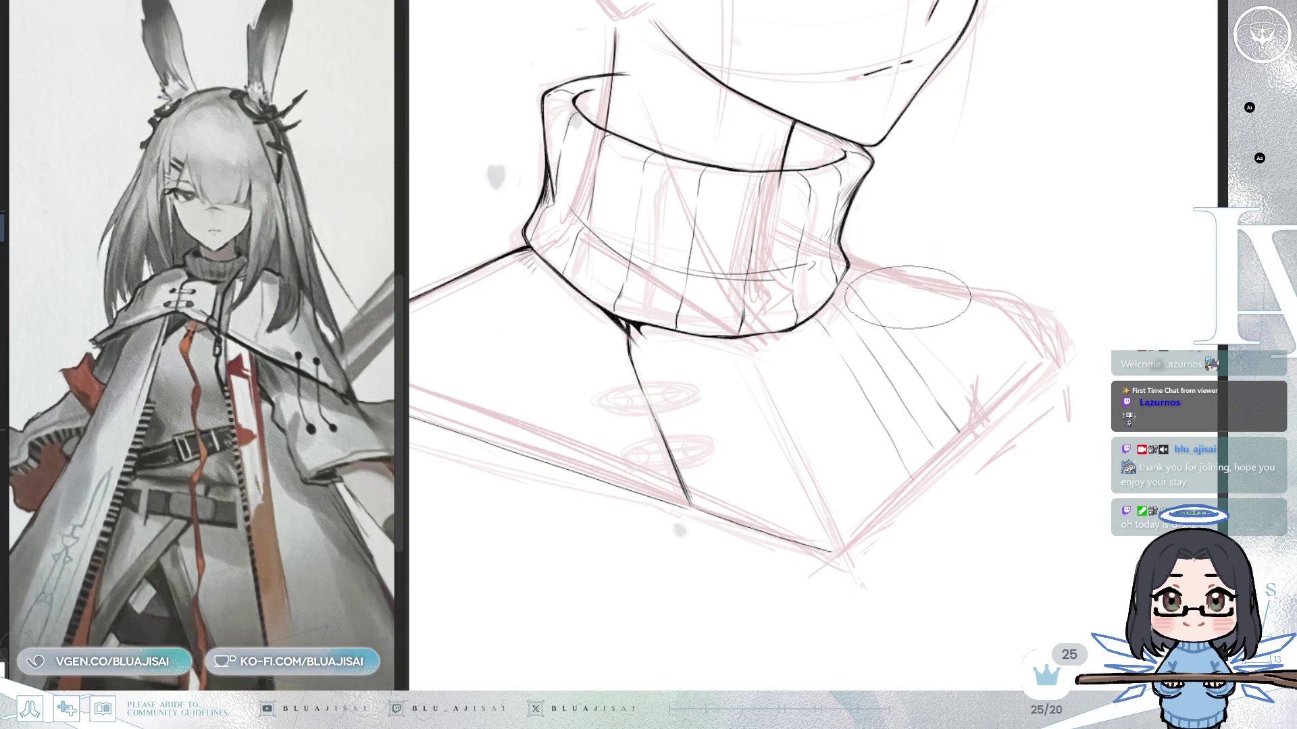
mouse_move(902, 277)
mouse_down()
mouse_move(943, 191)
mouse_move(811, 334)
mouse_up()
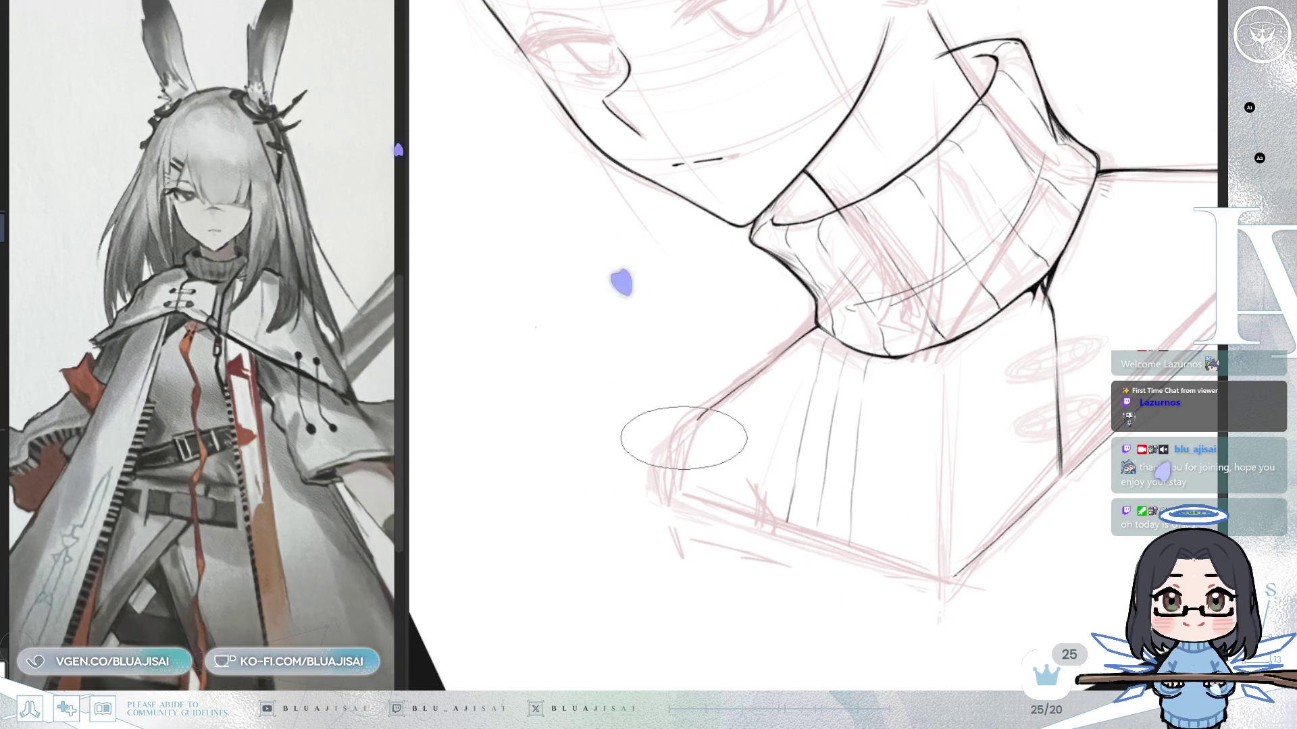
drag(680, 455, 665, 500)
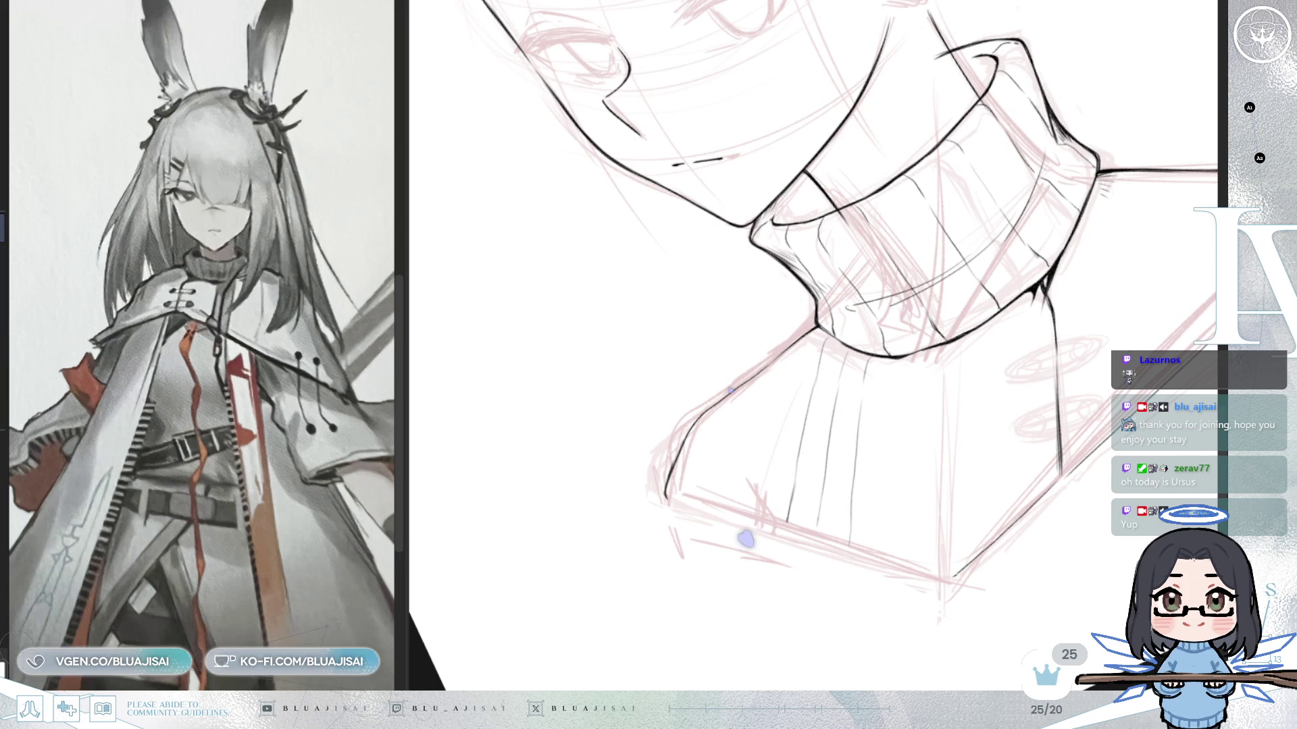
drag(659, 662, 548, 397)
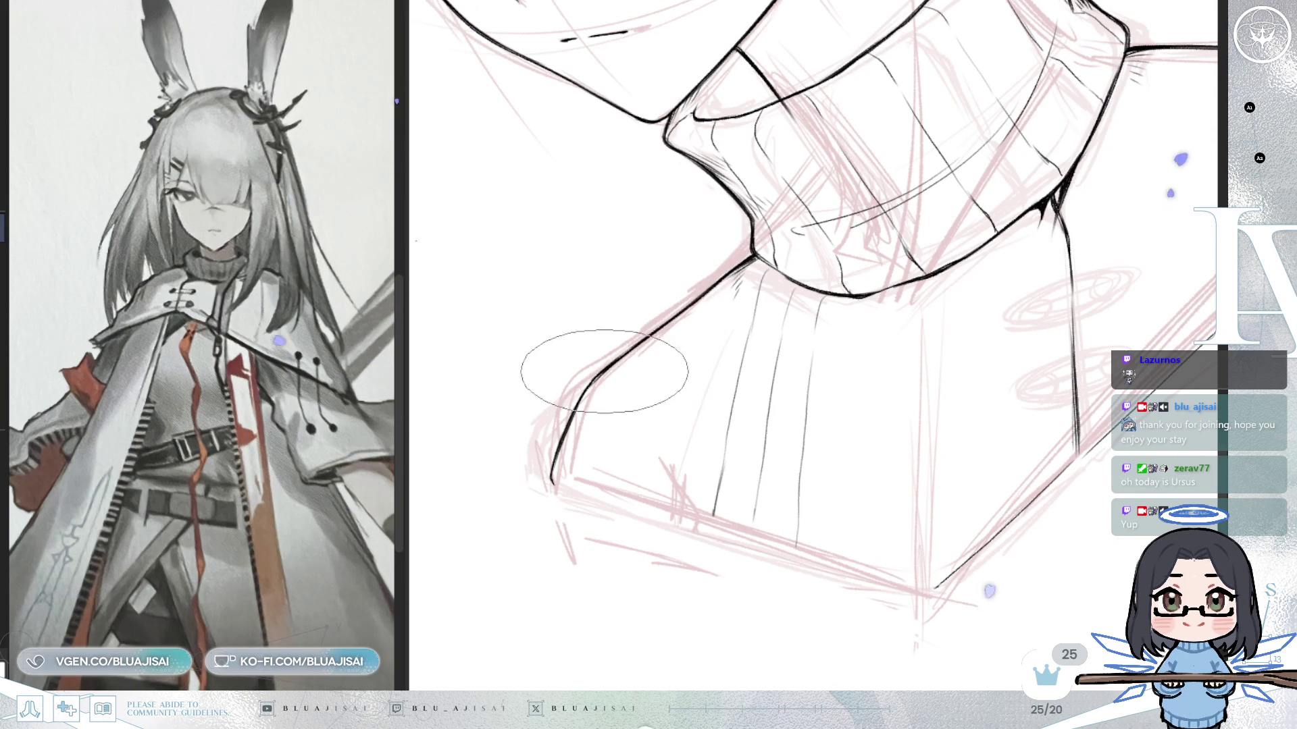
Thicken the left shoulder contour and ink the lower edge from the bottom corner, then zoom out.
drag(612, 363, 562, 441)
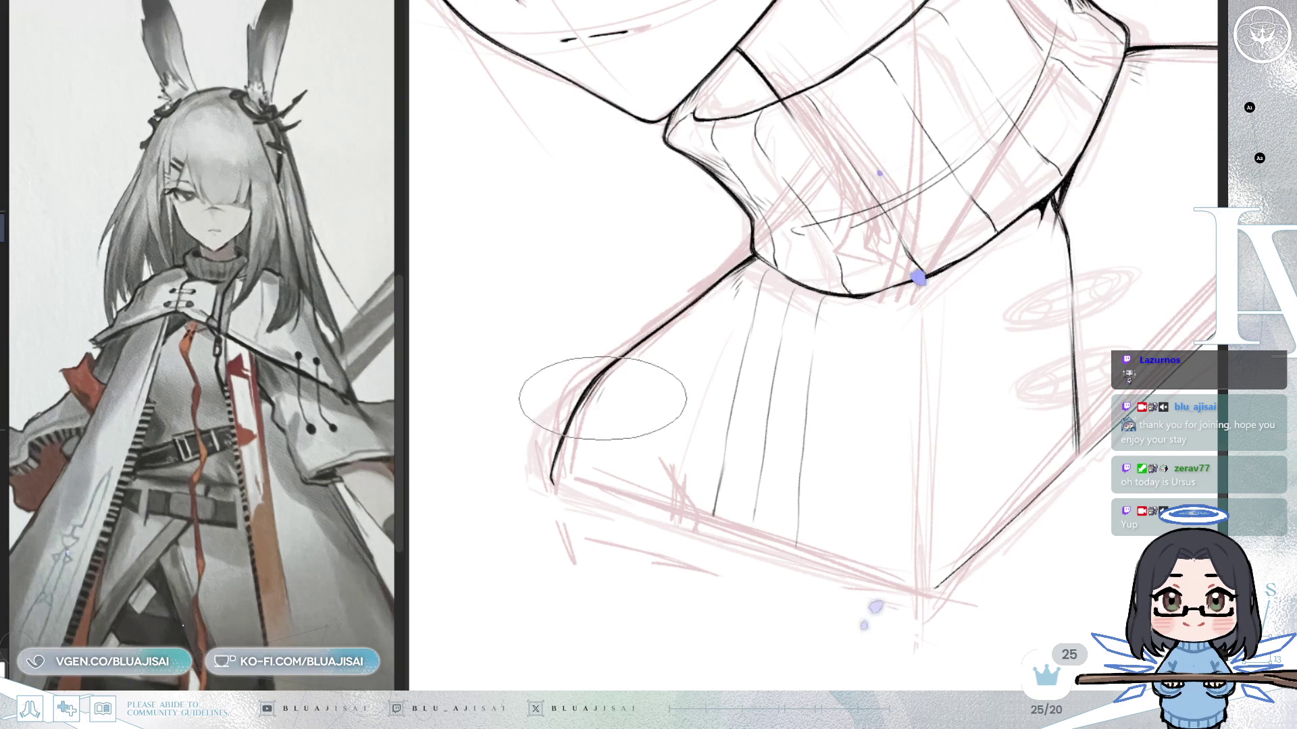
drag(851, 295, 609, 578)
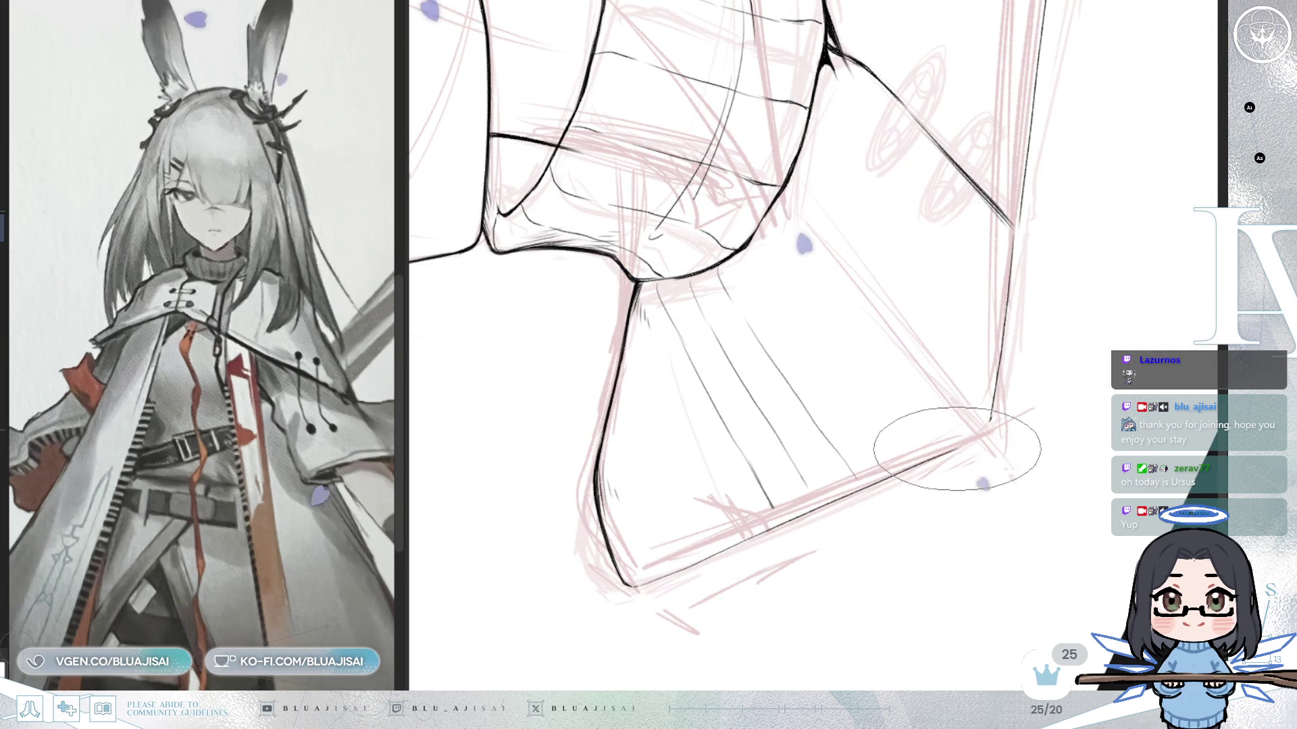
drag(630, 585, 985, 431)
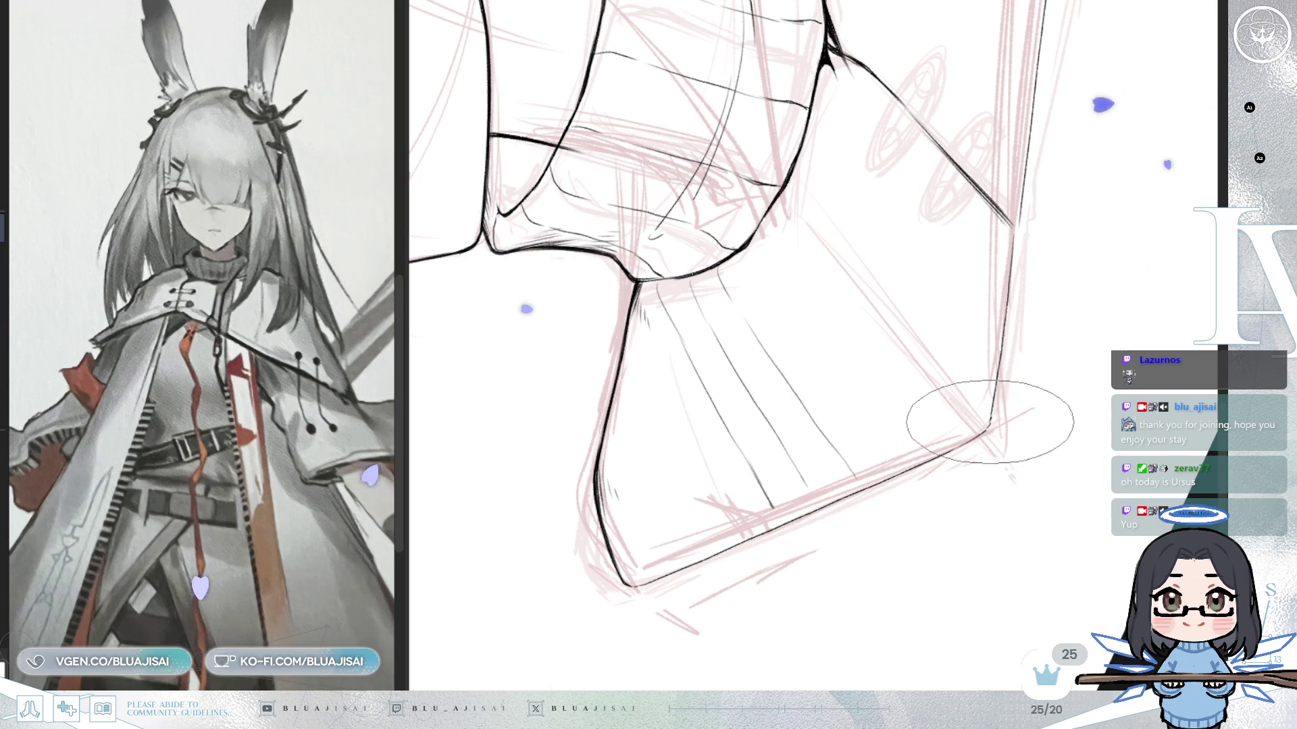
mouse_move(955, 419)
mouse_down()
mouse_move(657, 539)
mouse_move(666, 516)
mouse_up()
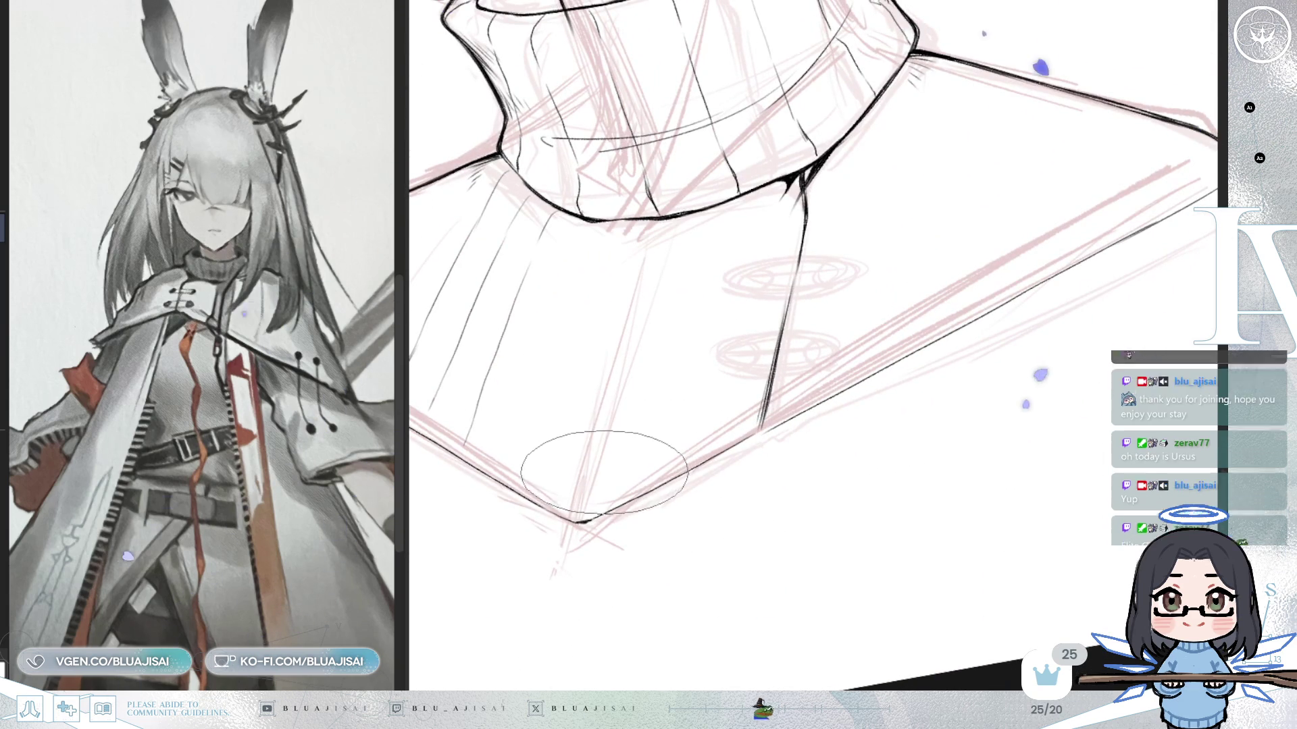
mouse_move(991, 156)
mouse_down()
mouse_move(667, 650)
mouse_move(814, 470)
mouse_up()
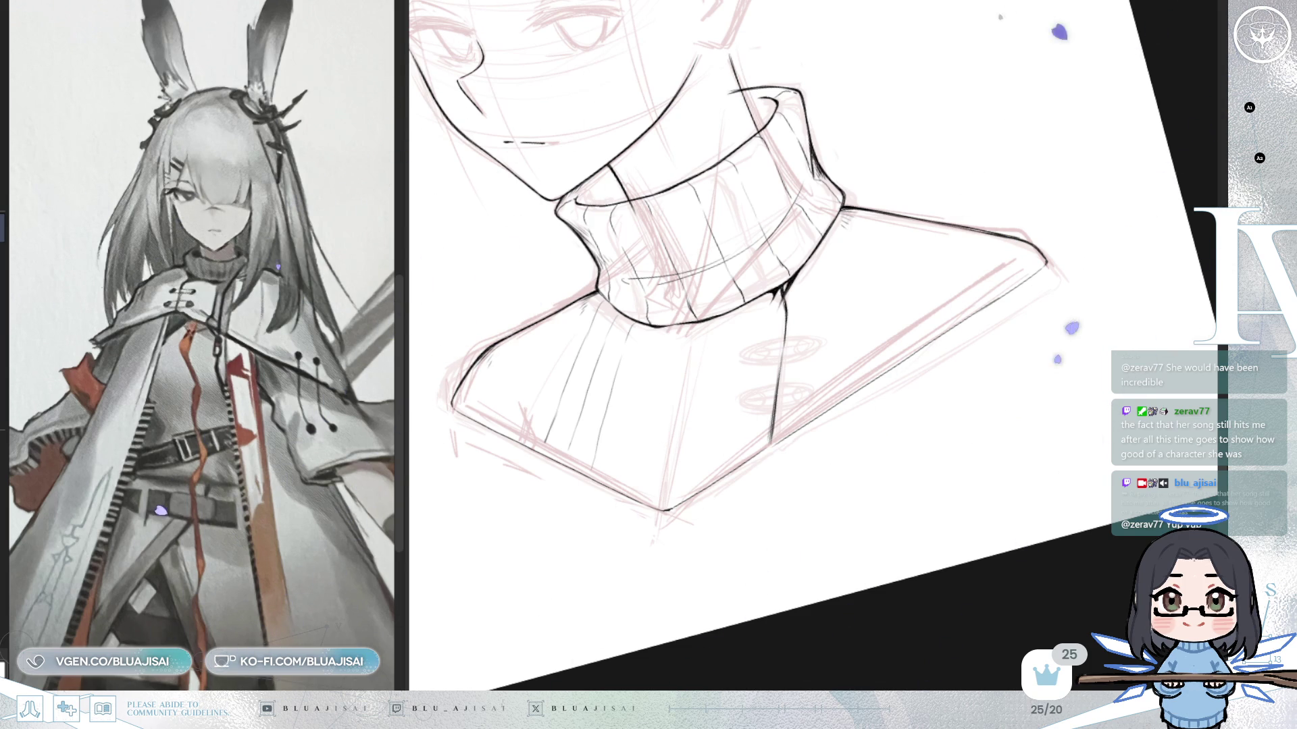
scroll(709, 493, up, 1)
scroll(707, 492, up, 1)
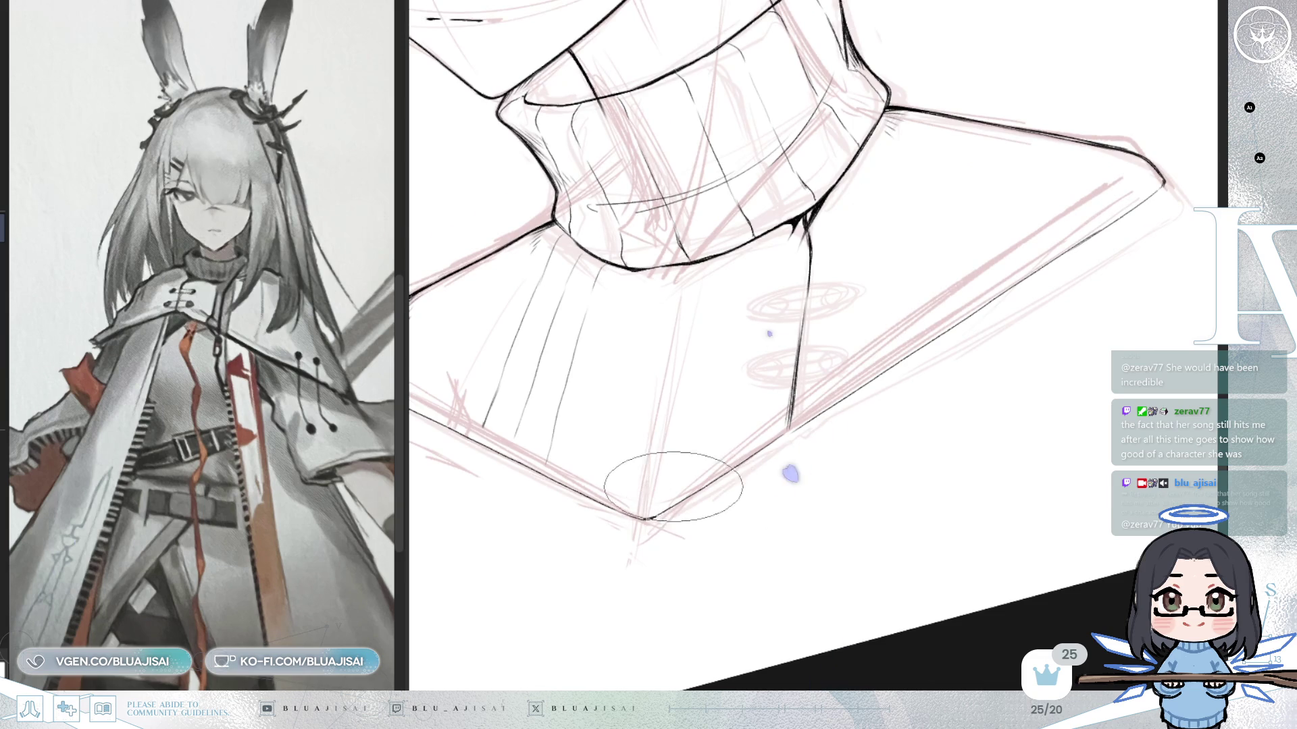
scroll(684, 479, up, 1)
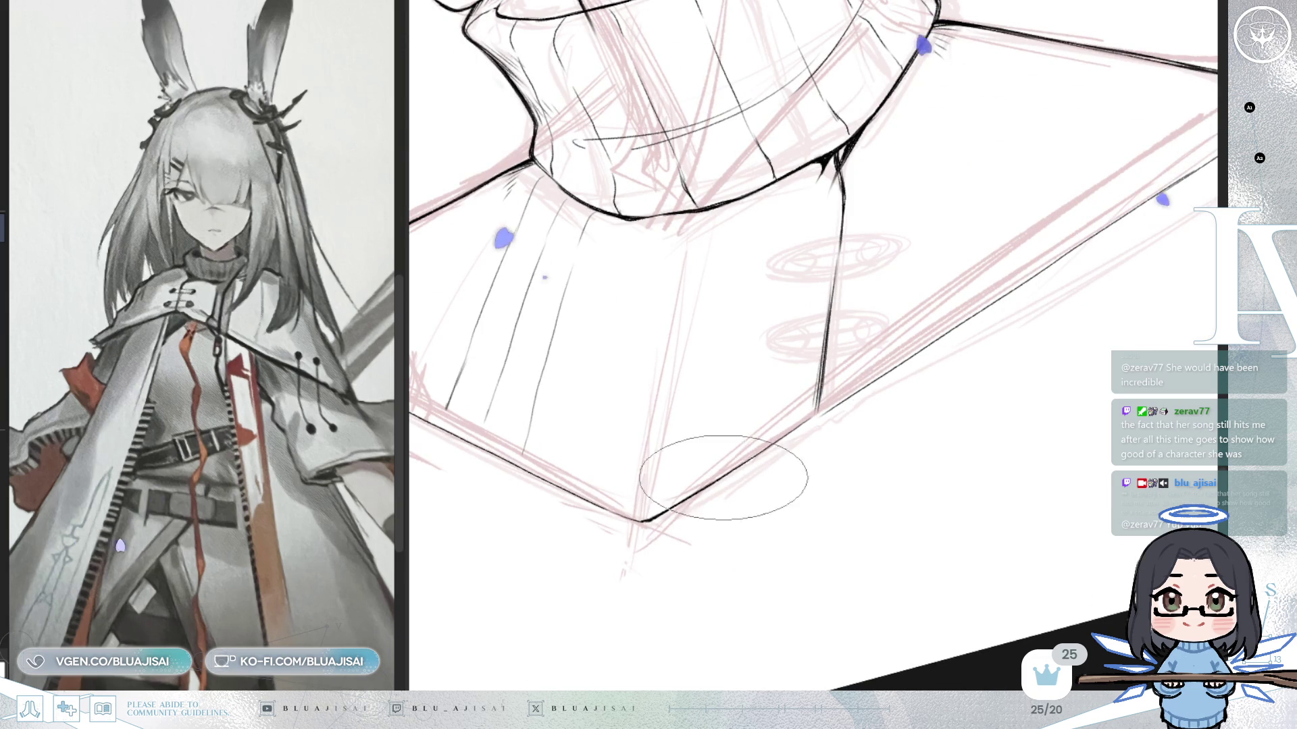
Re-ink and thicken the shoulder line running up-right from the junction, extending it toward the tip.
mouse_move(744, 461)
mouse_down()
mouse_move(819, 402)
mouse_move(871, 385)
mouse_up()
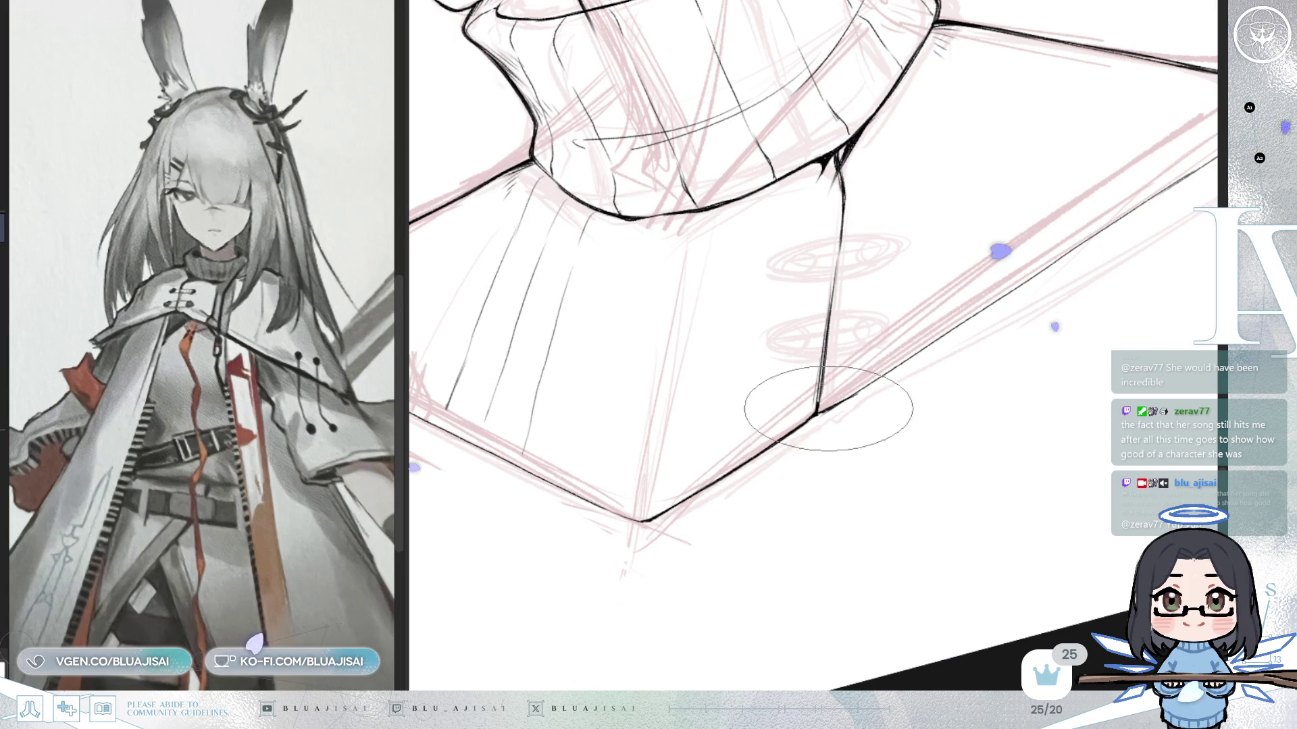
drag(796, 406, 920, 347)
mouse_move(810, 406)
mouse_down()
mouse_move(1020, 279)
mouse_move(1155, 235)
mouse_up()
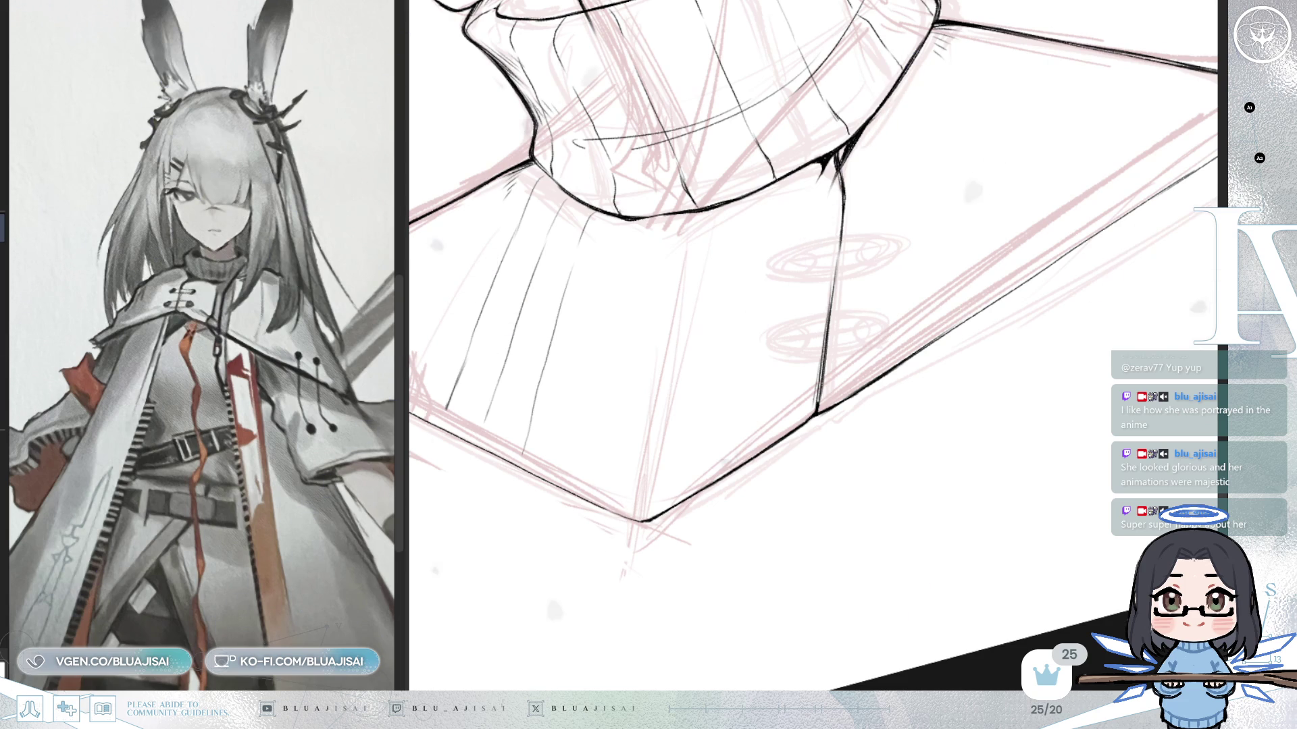
drag(903, 162, 836, 251)
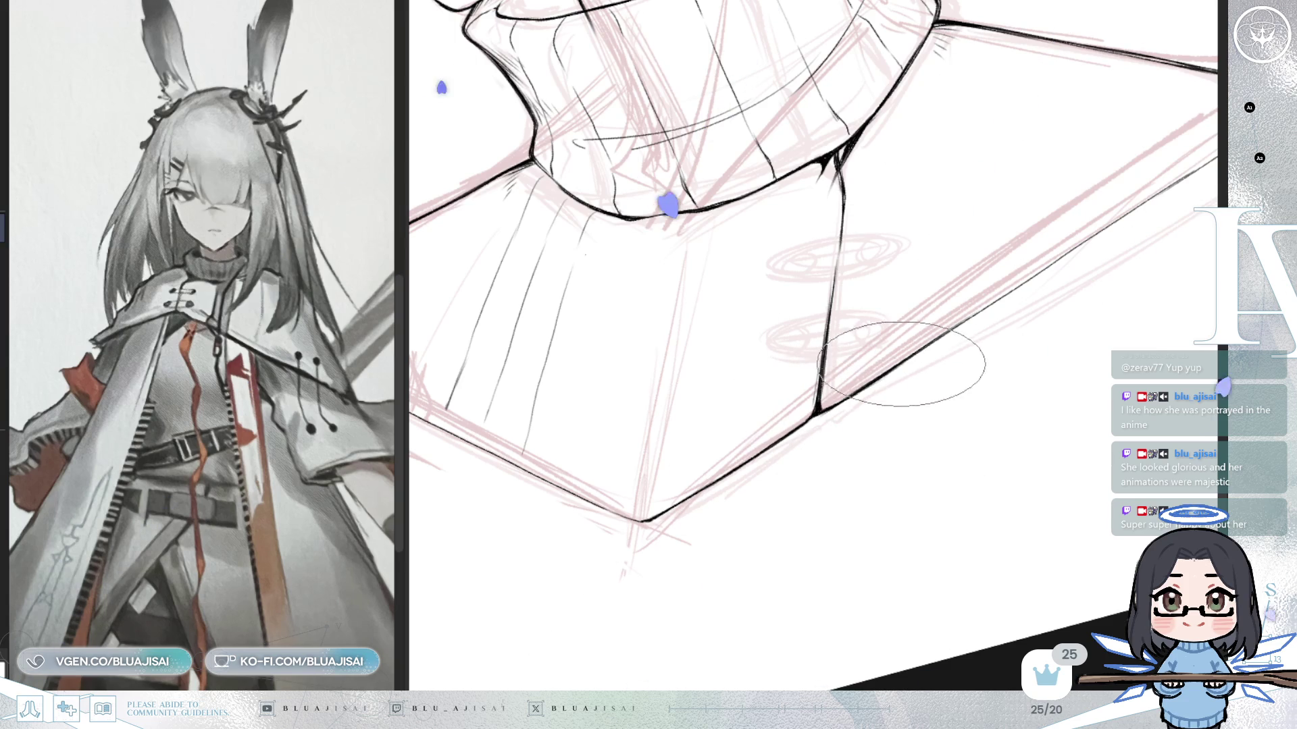
drag(1027, 266, 862, 400)
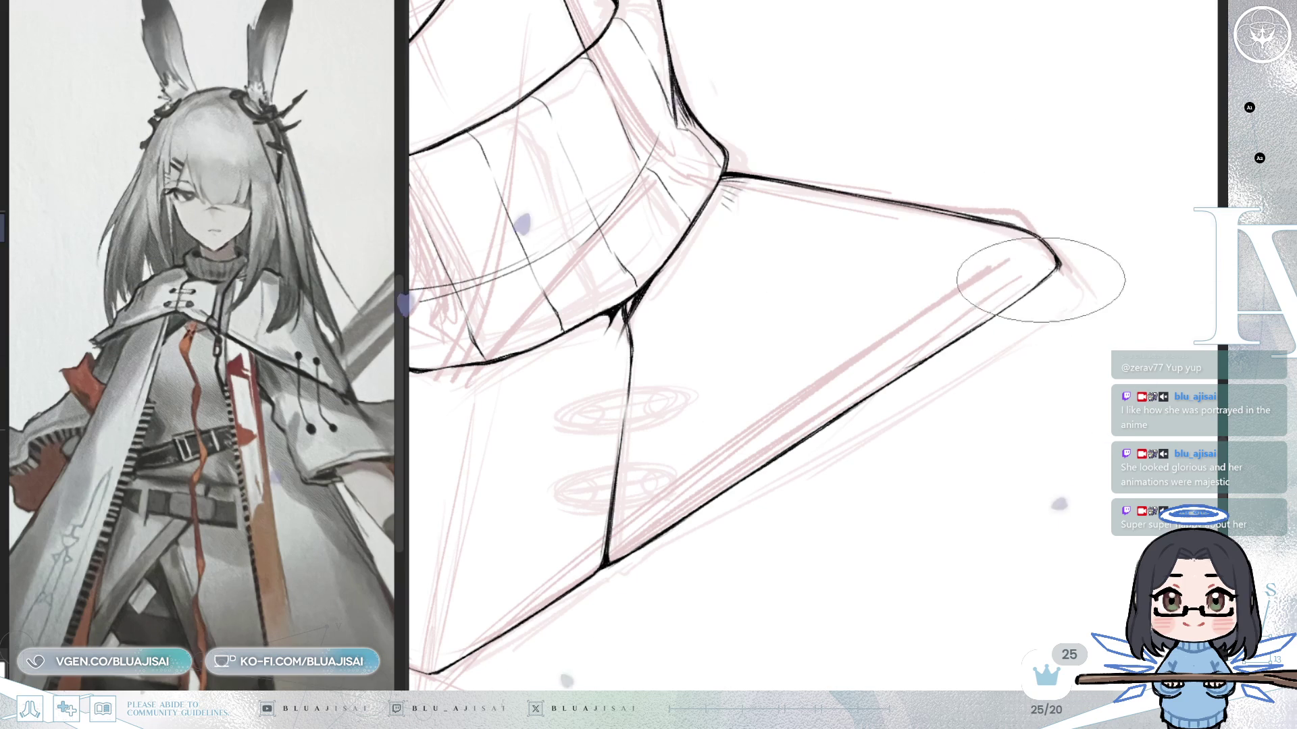
Shift the view toward the left shoulder tip beside the collar.
mouse_move(836, 464)
mouse_down()
mouse_move(954, 396)
mouse_move(1155, 312)
mouse_up()
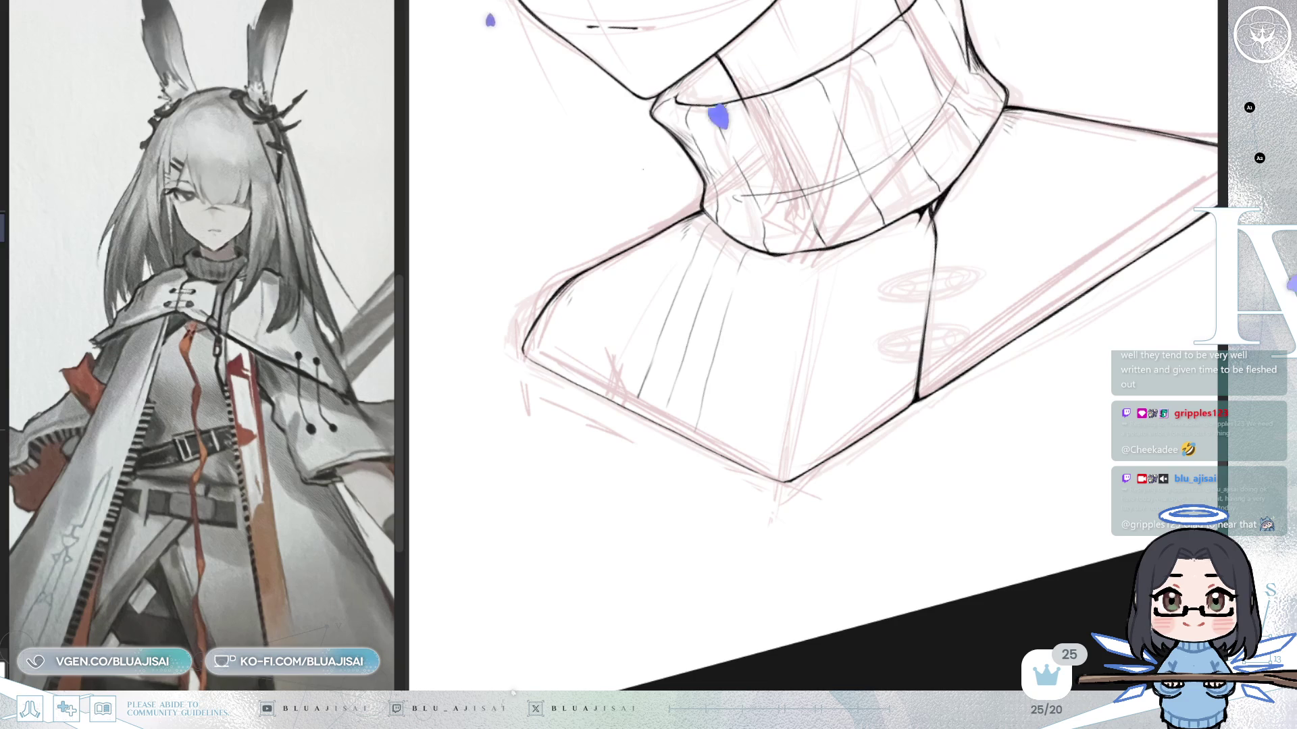
Frame the sweater panel below the collar, undoing a stray stroke and rotating the canvas.
mouse_move(847, 426)
mouse_down()
mouse_move(874, 385)
mouse_move(815, 328)
mouse_up()
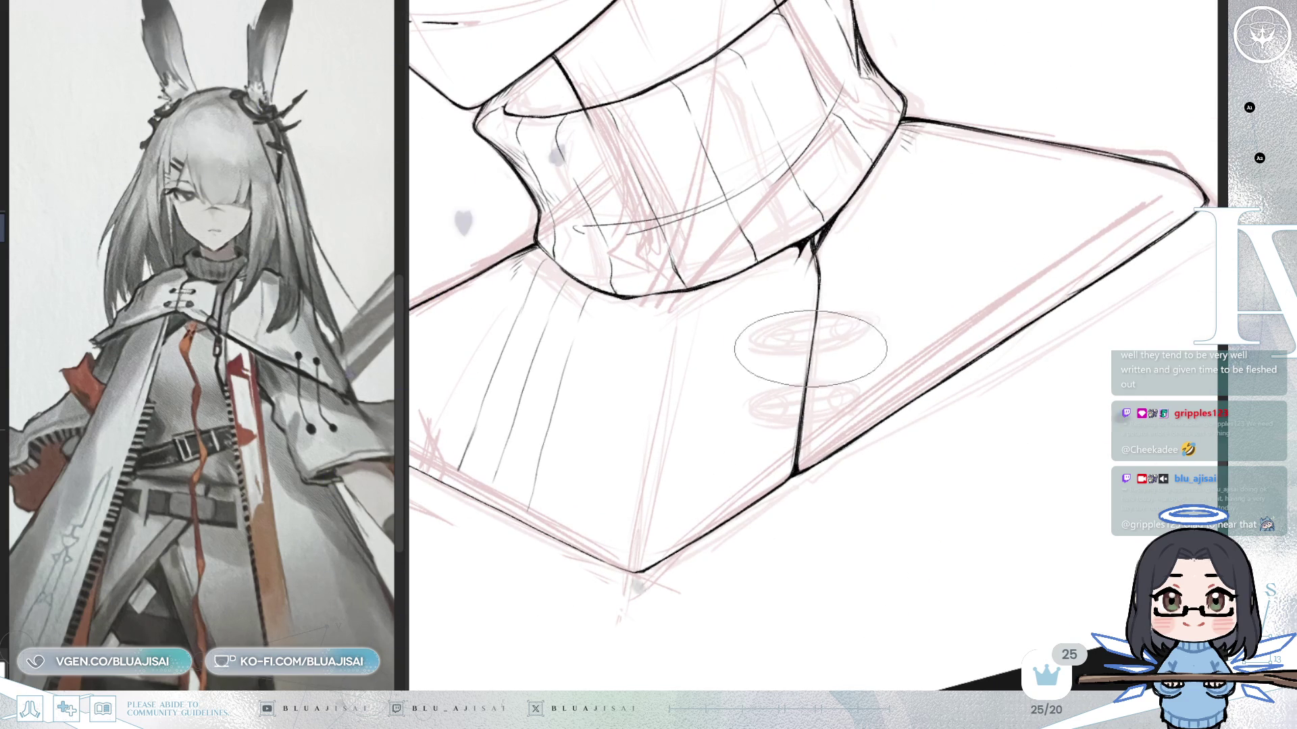
mouse_move(800, 441)
mouse_down()
mouse_move(877, 430)
mouse_move(742, 473)
mouse_move(710, 446)
mouse_up()
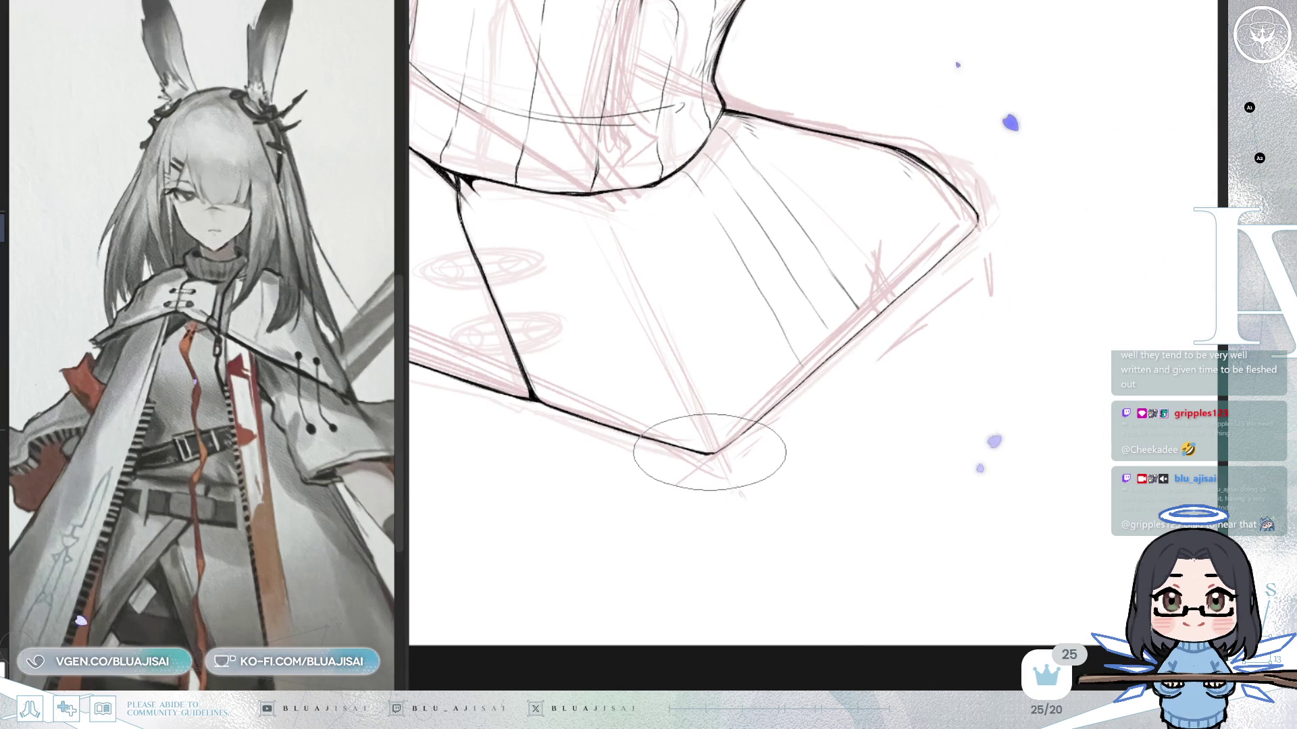
key(ctrl+z)
drag(805, 446, 798, 464)
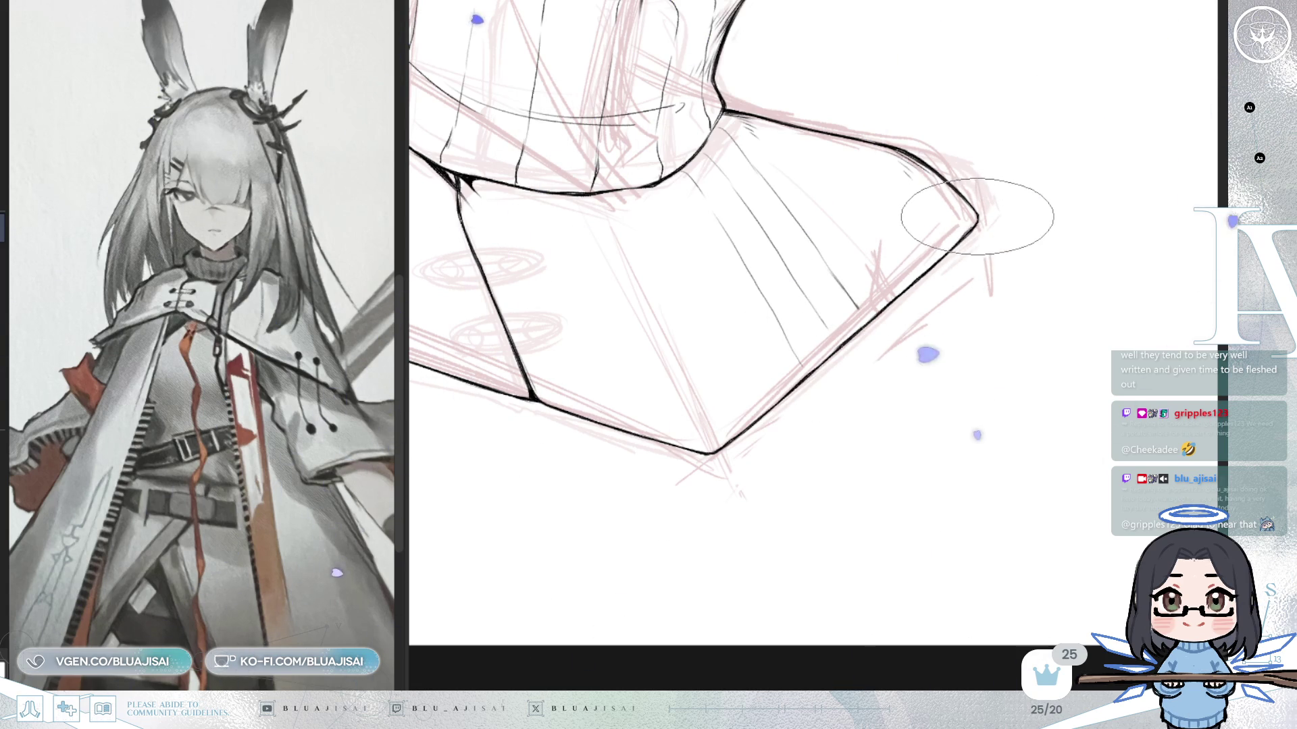
key(End)
key(End)
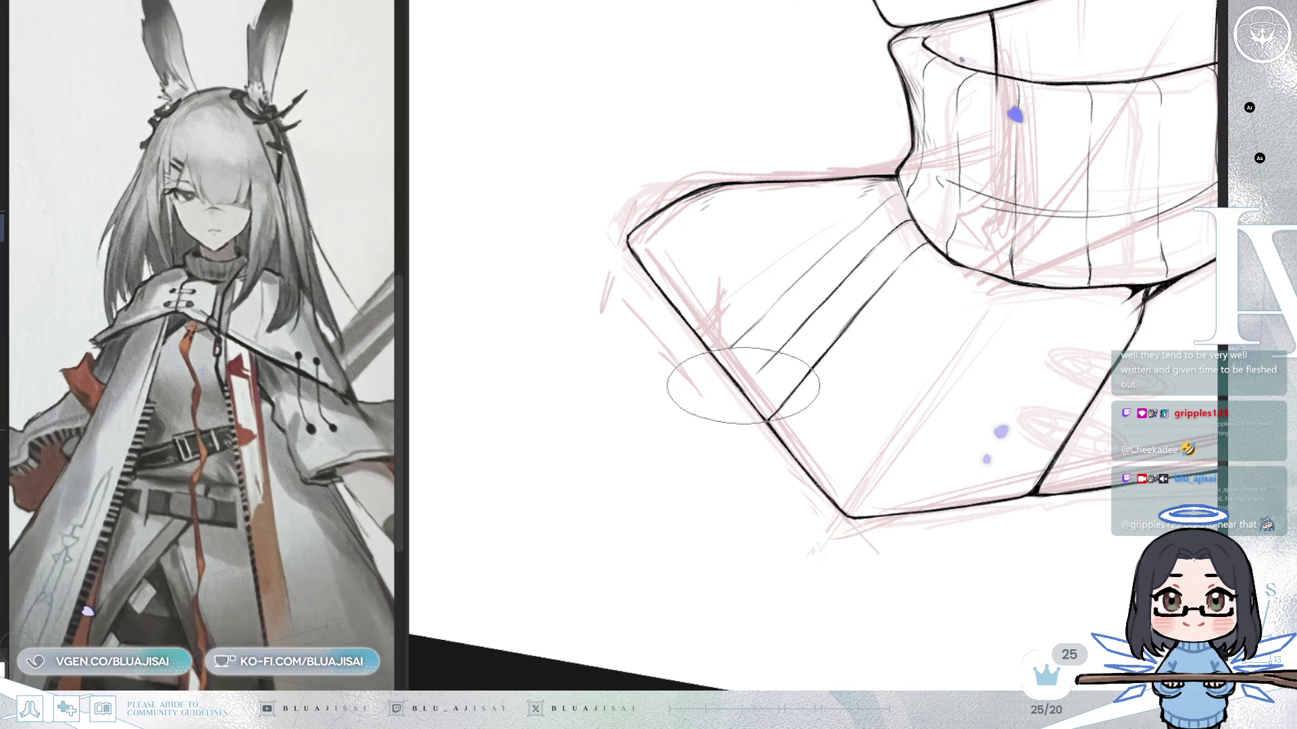
Add a small black mark on the panel's lower edge lineart.
click(744, 383)
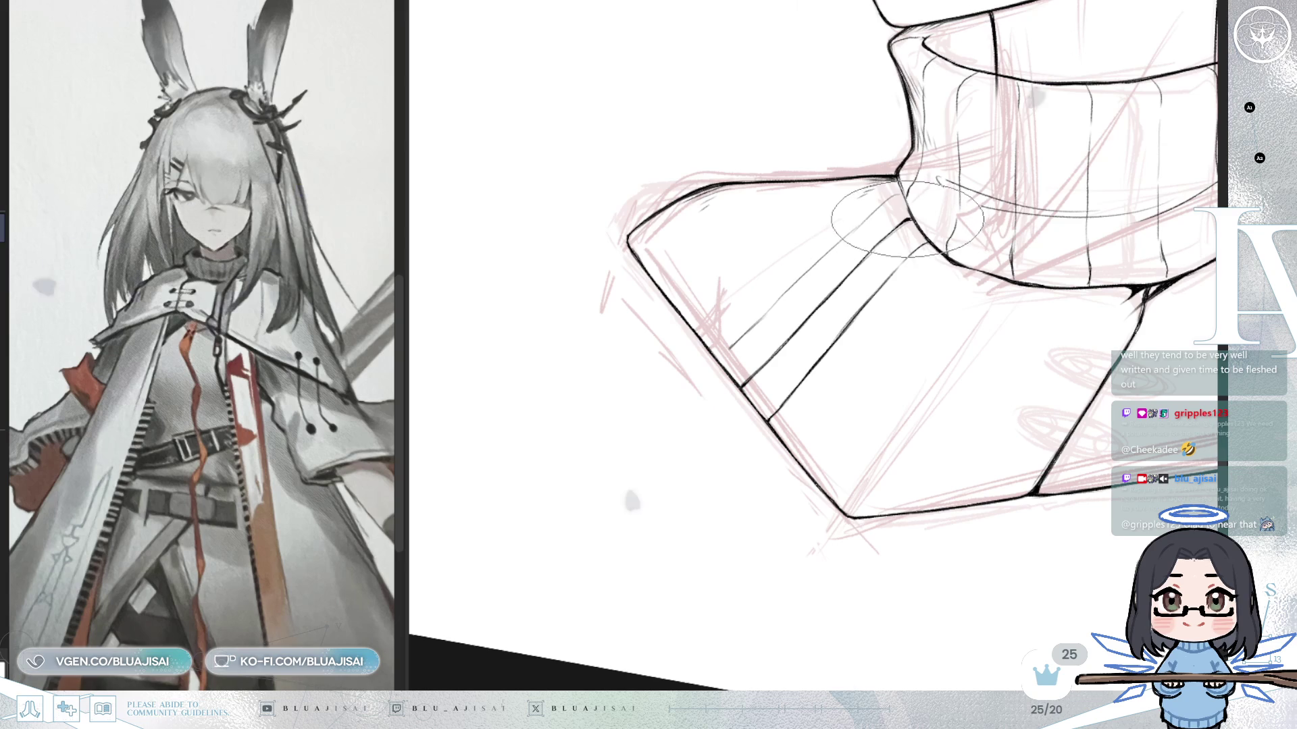
drag(892, 218, 858, 302)
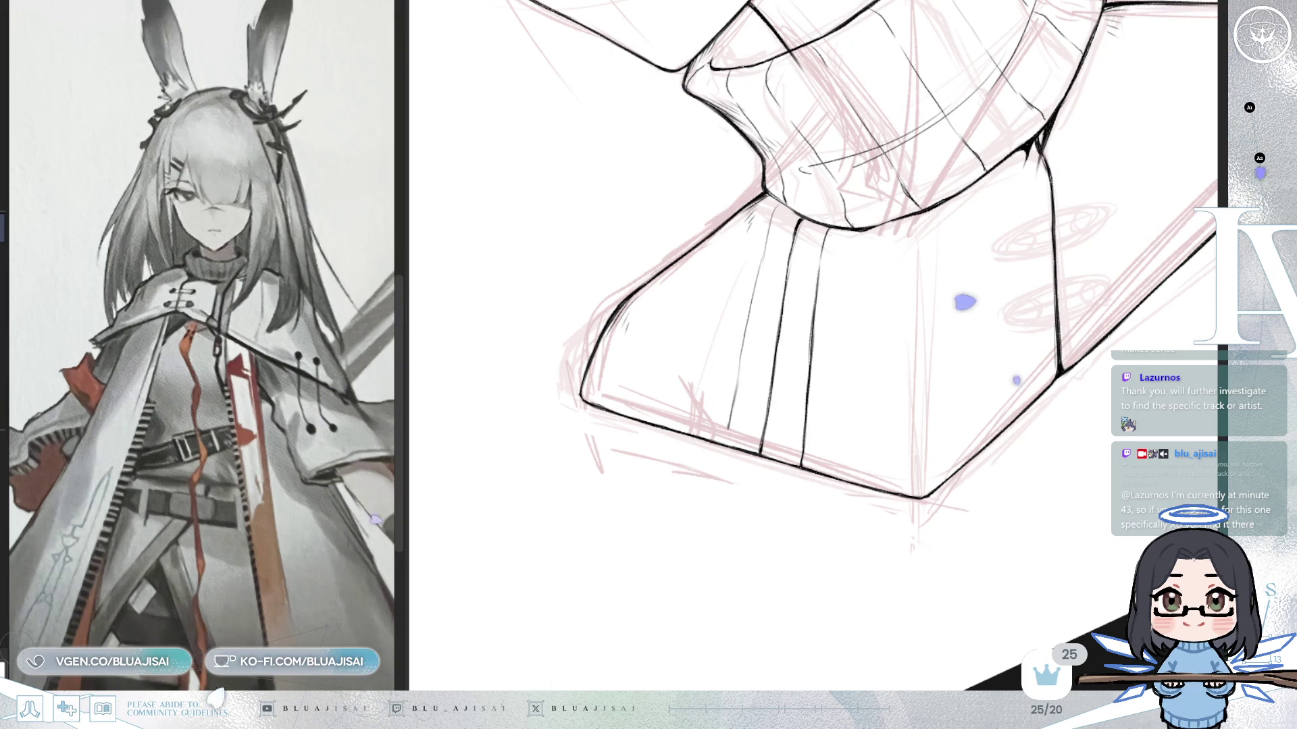
Extend the panel's left rib line down to the lower edge.
drag(917, 497, 772, 529)
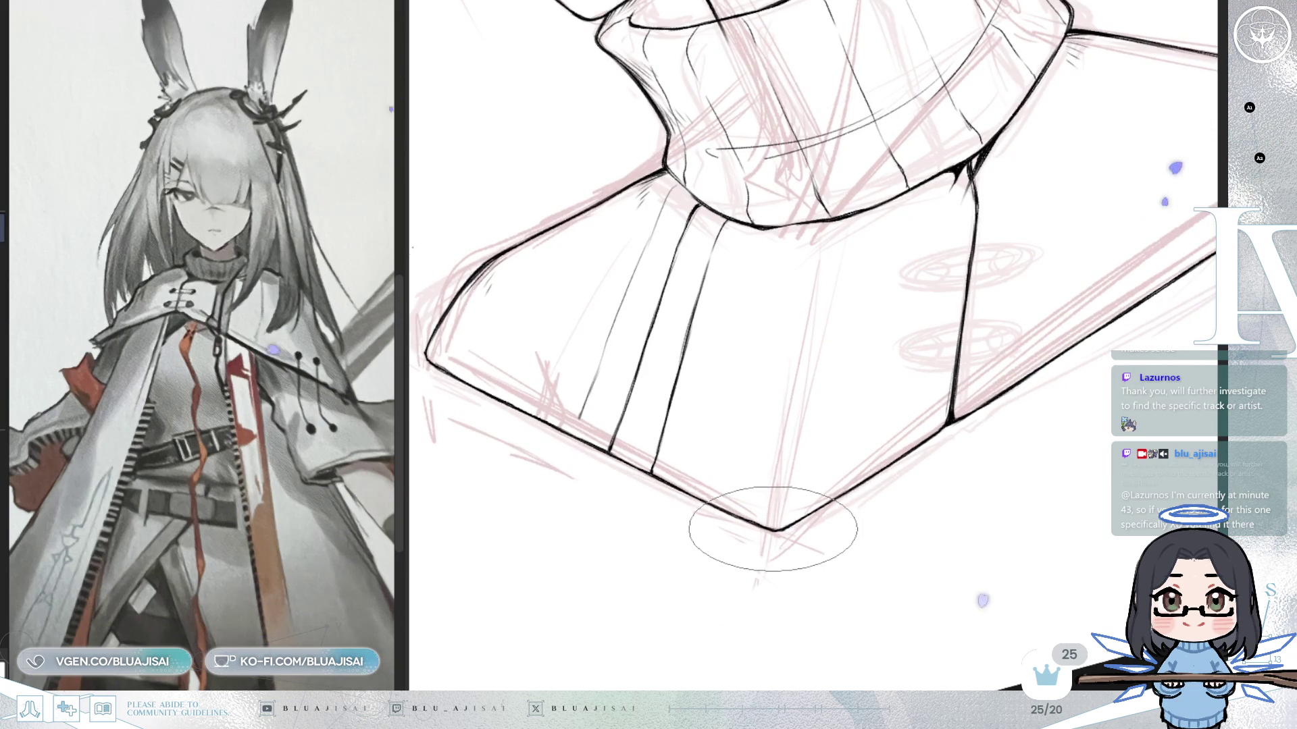
scroll(772, 529, up, 2)
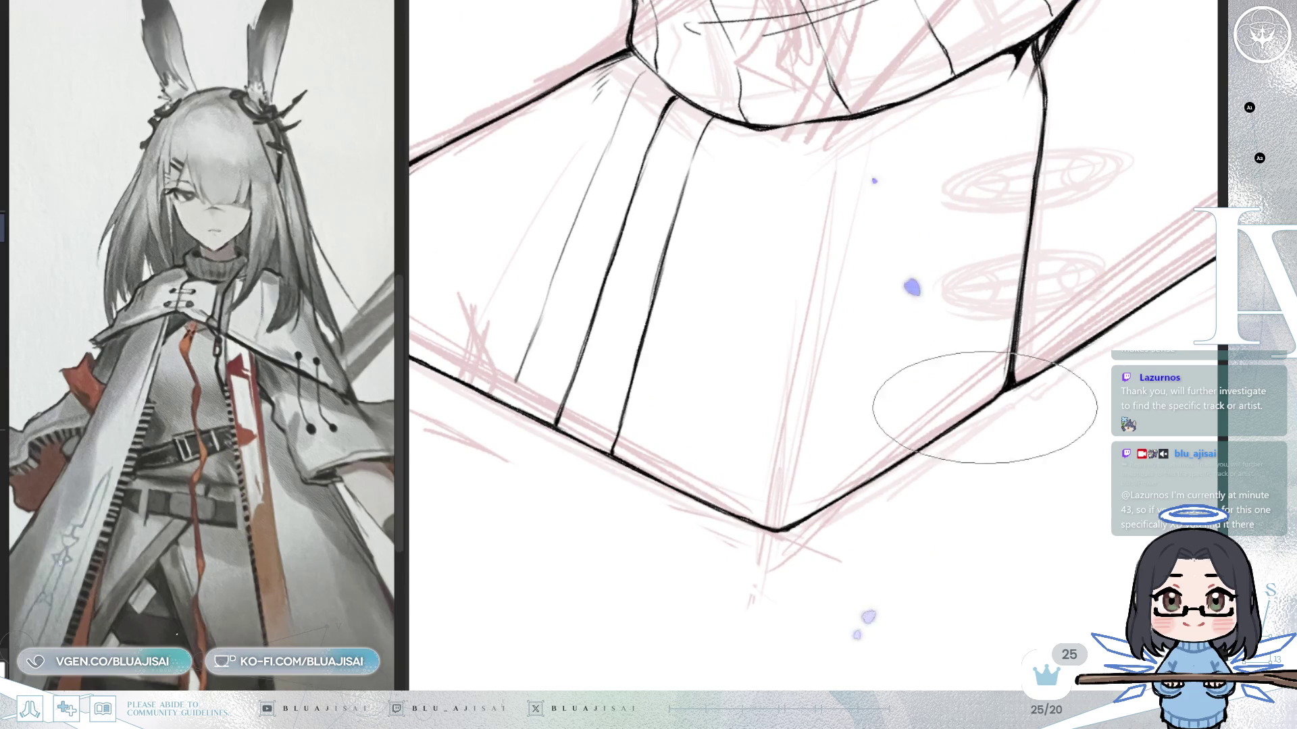
drag(965, 419, 795, 153)
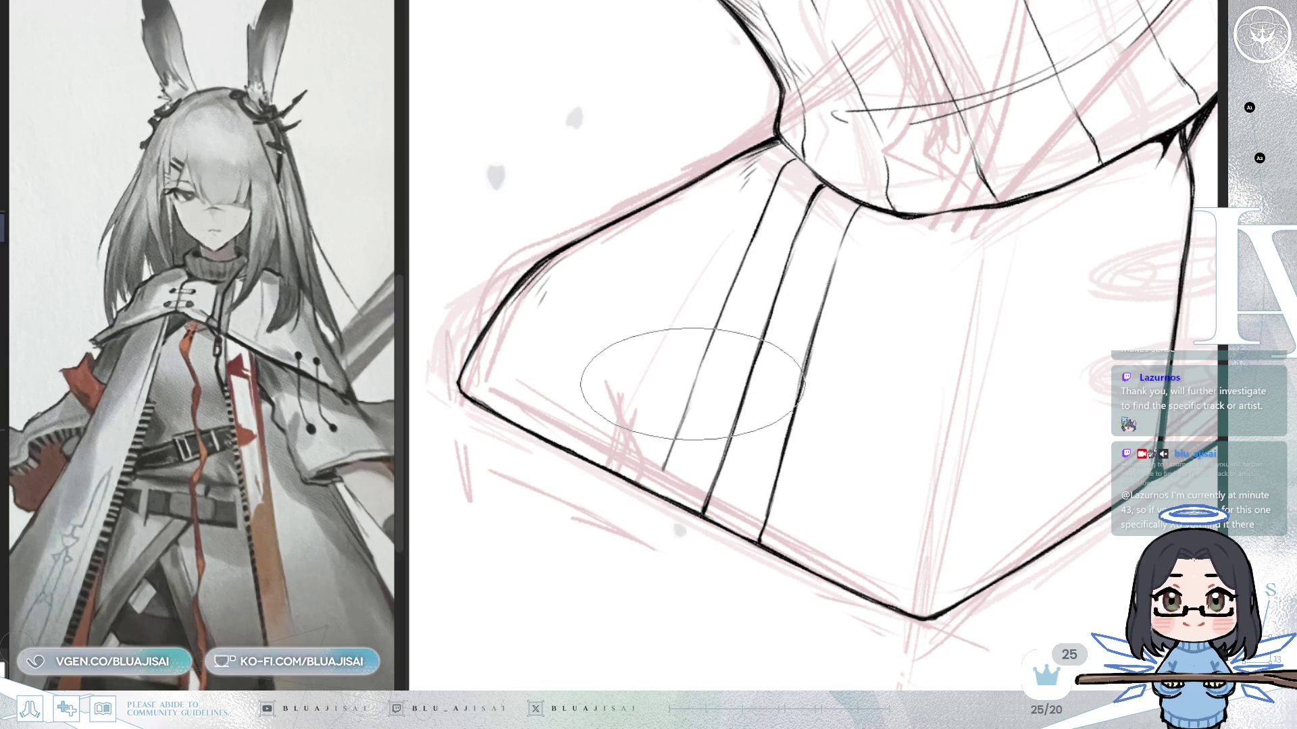
drag(665, 469, 653, 489)
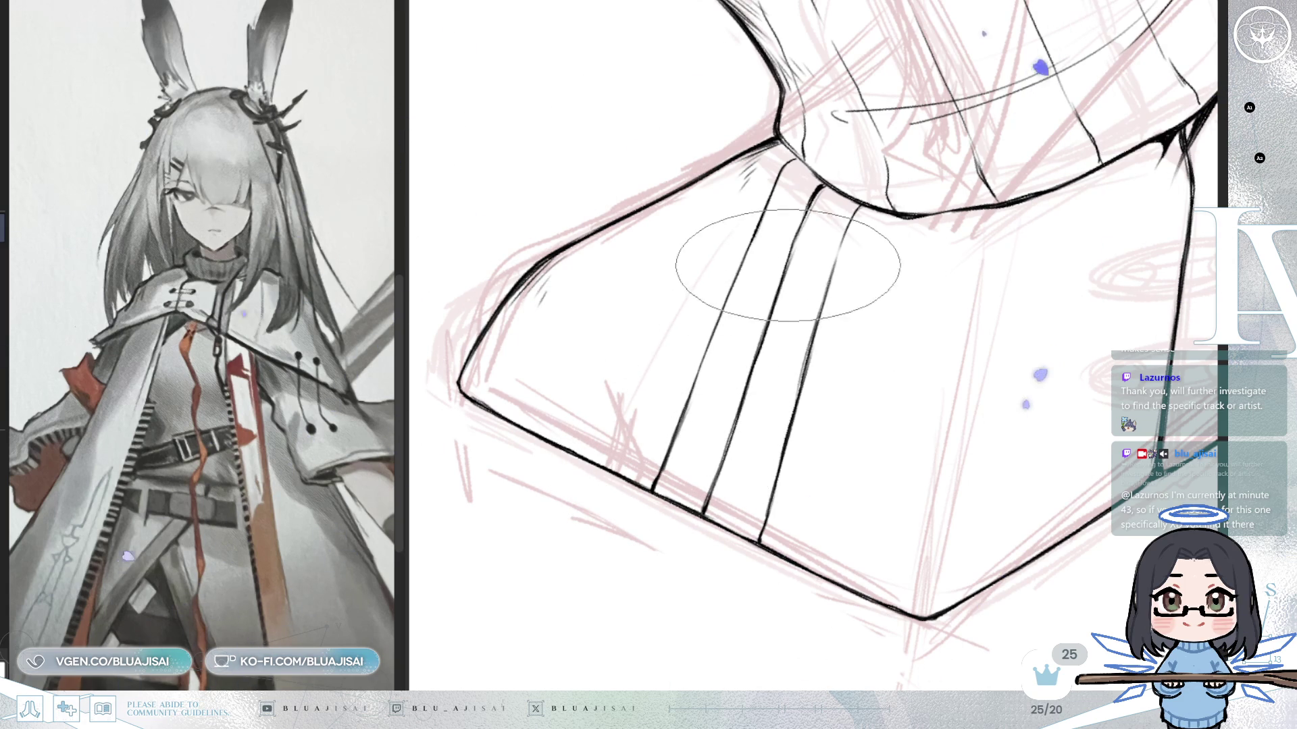
Hatch short dark strokes beside the middle and left rib lines.
drag(775, 305, 765, 383)
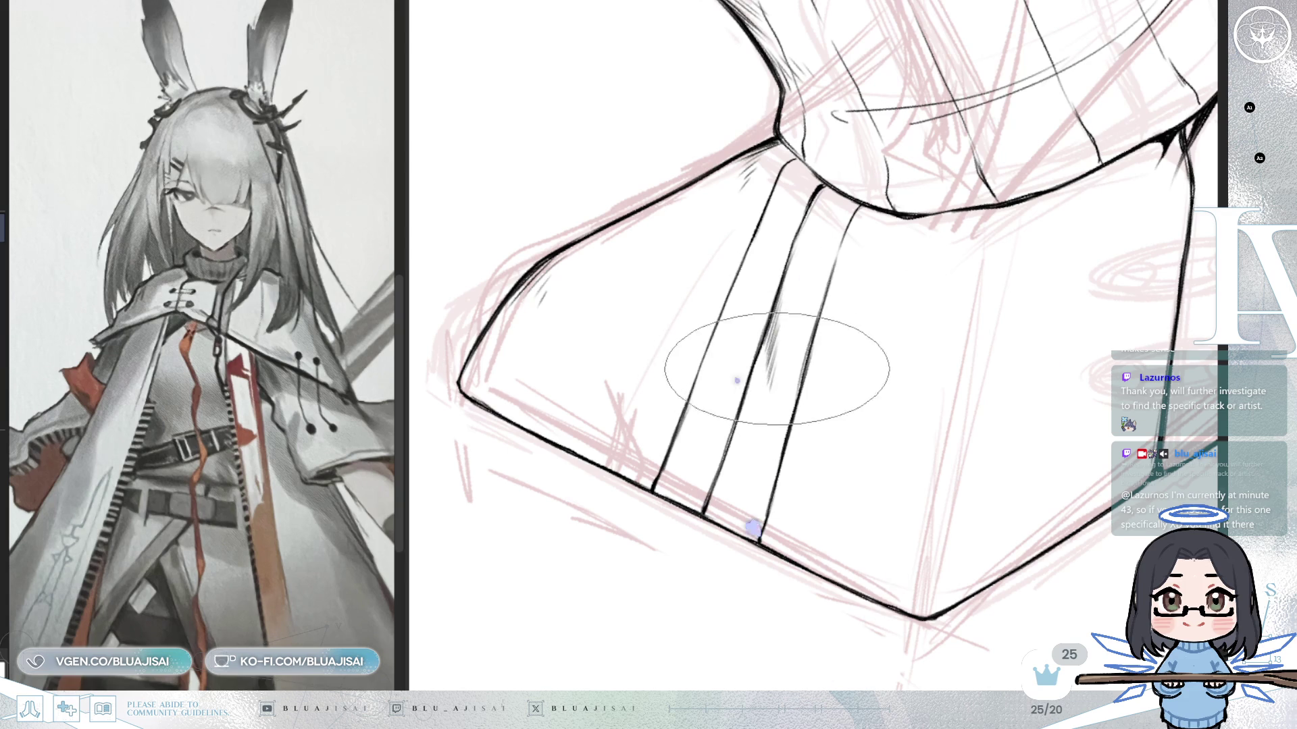
drag(700, 294, 729, 329)
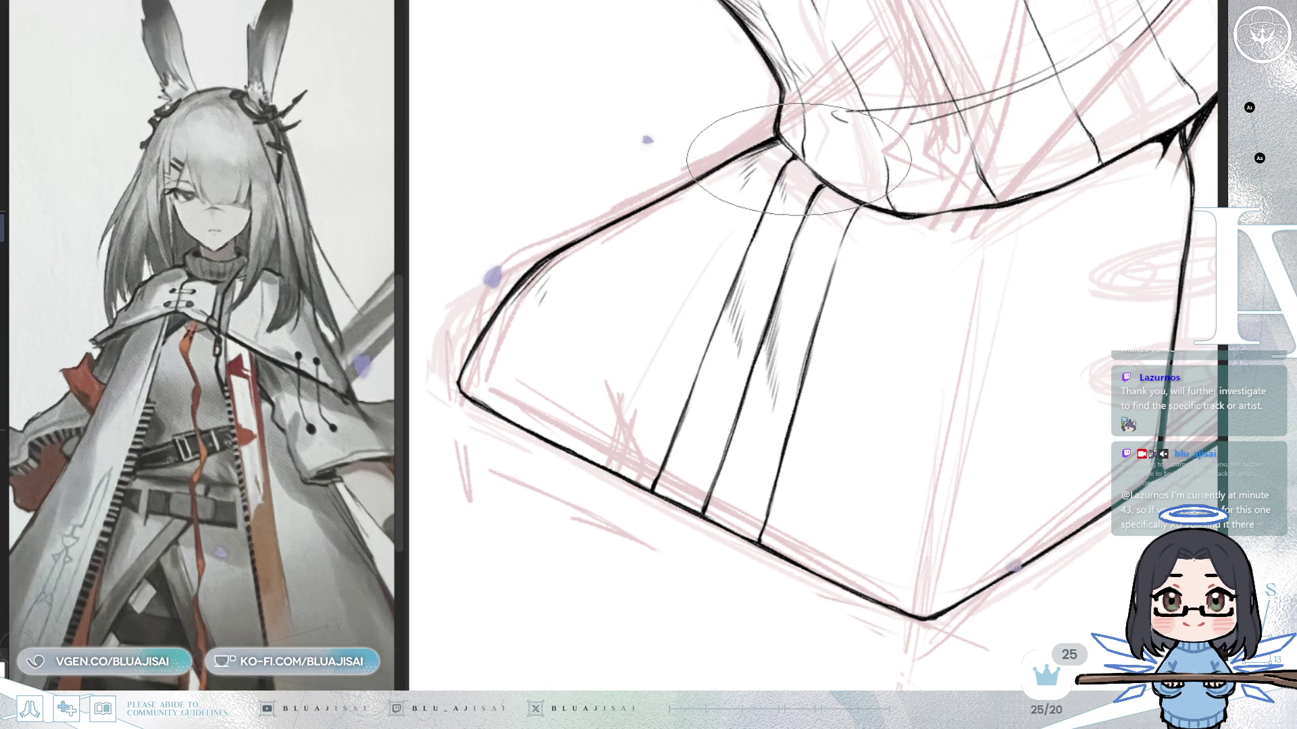
drag(800, 158, 862, 208)
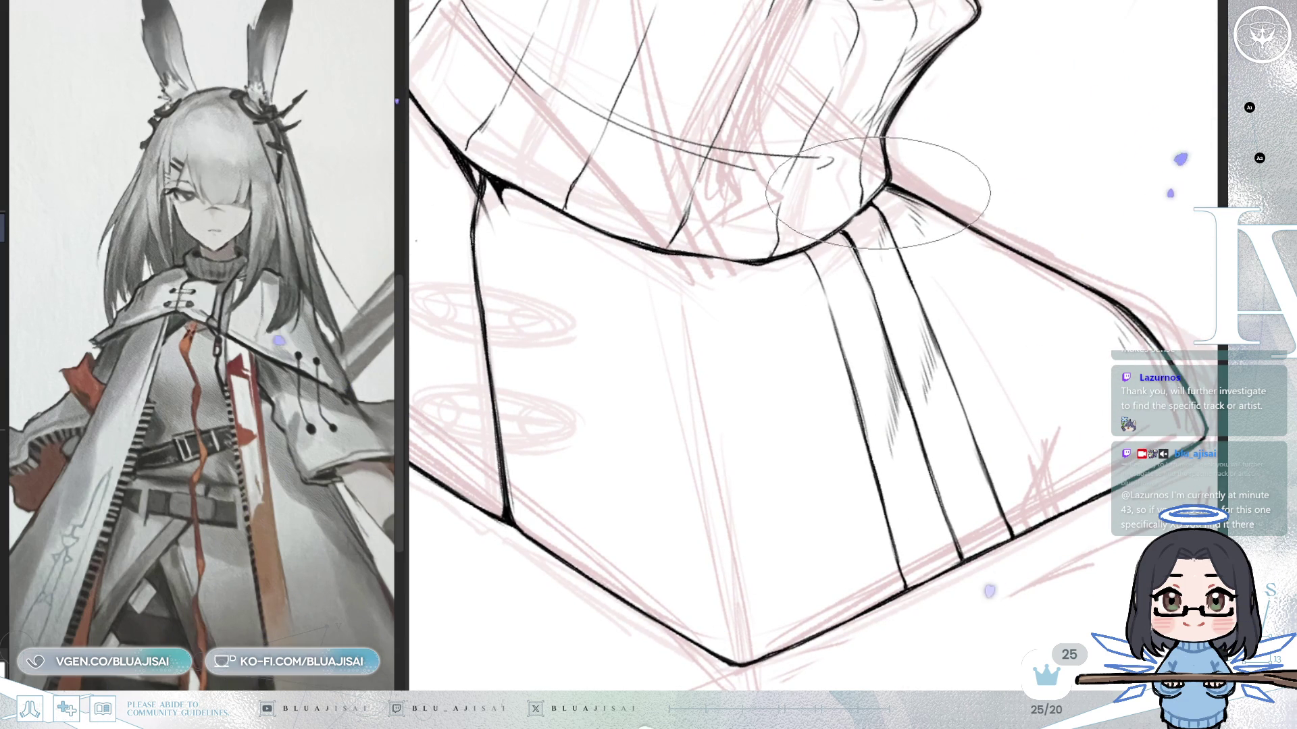
Check the collar mirrored, then level the view on its right side.
key(Insert)
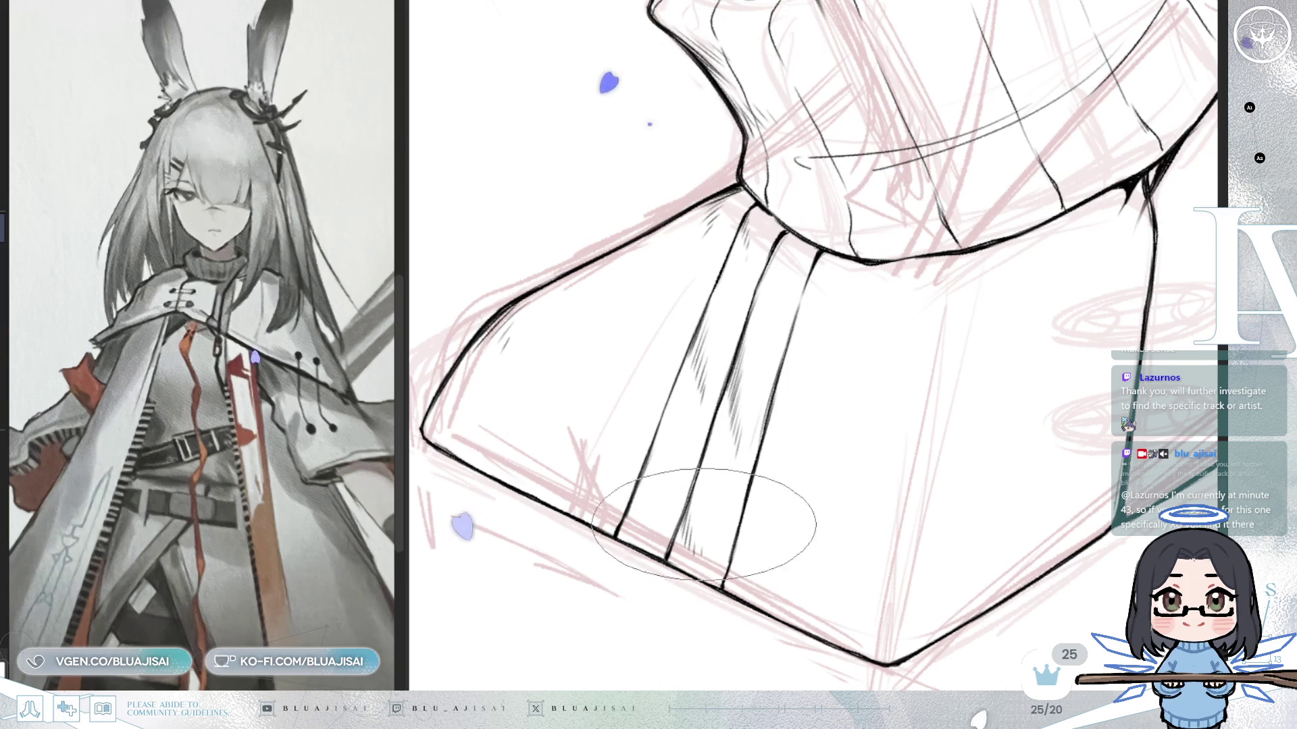
drag(701, 547, 652, 449)
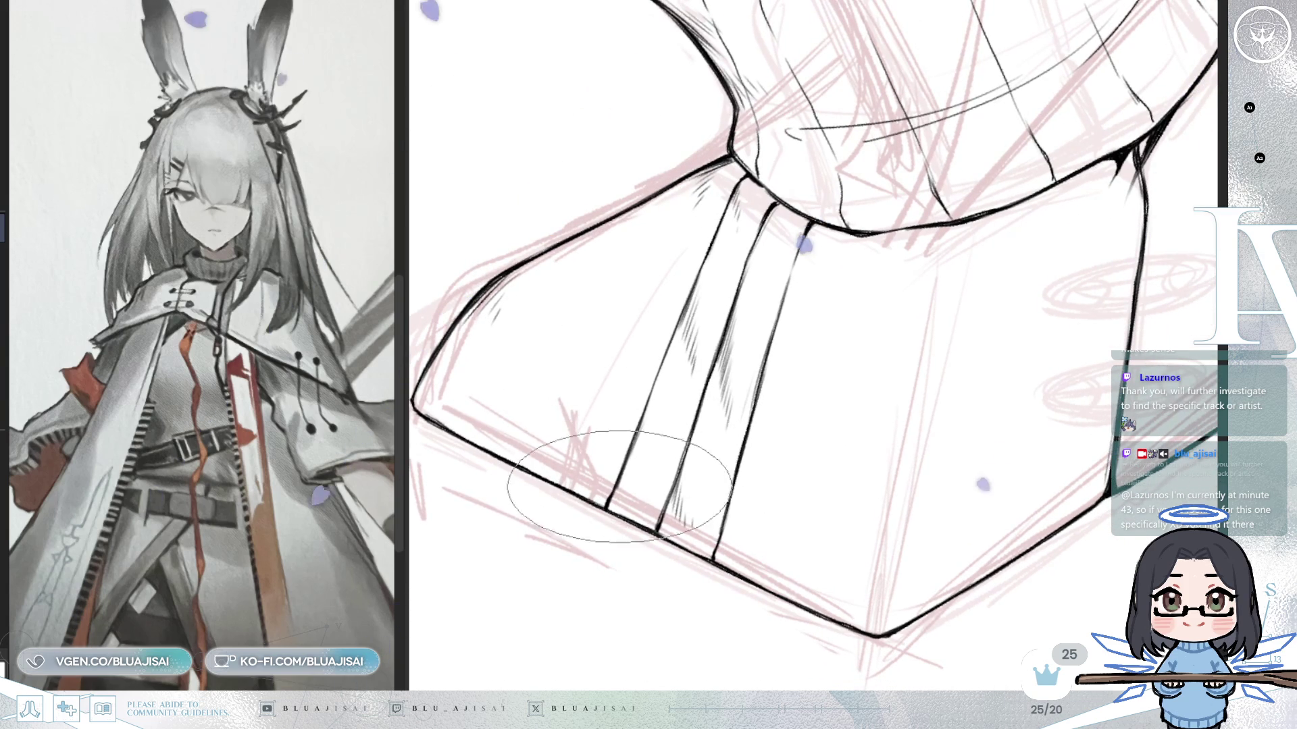
scroll(817, 371, up, 2)
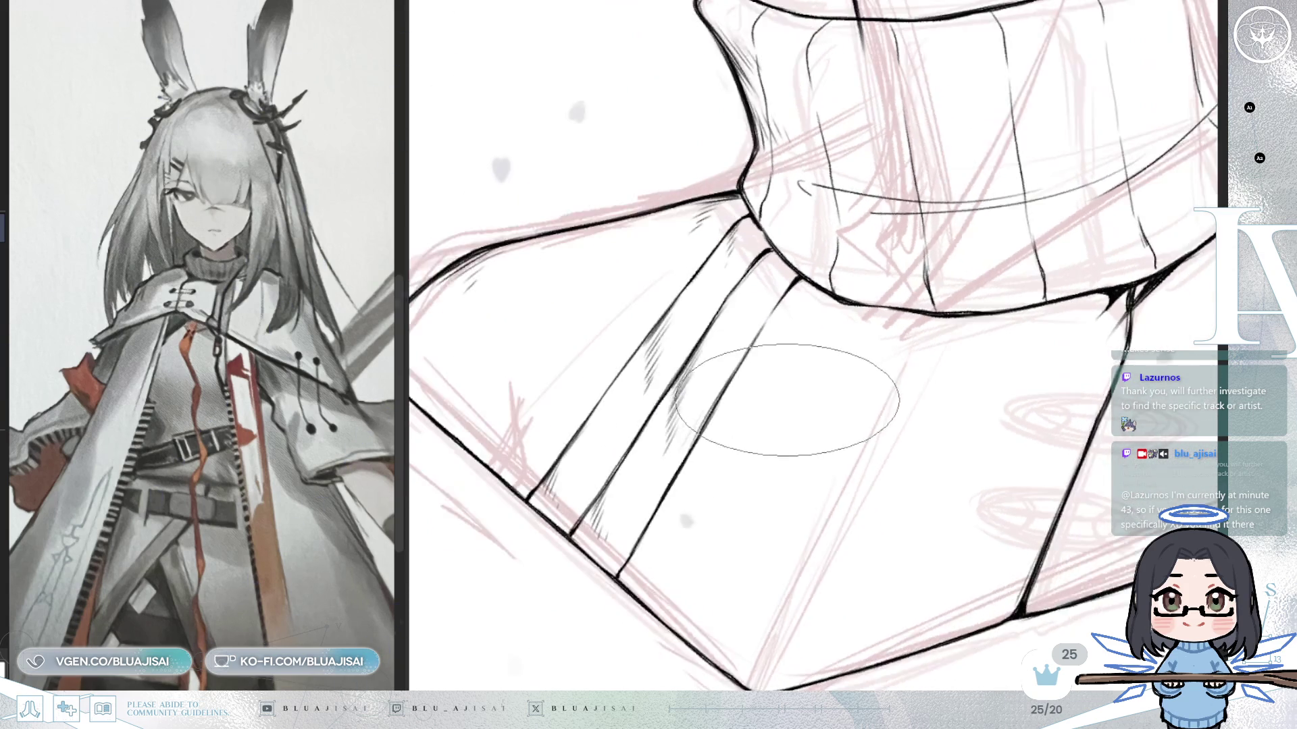
drag(785, 400, 690, 272)
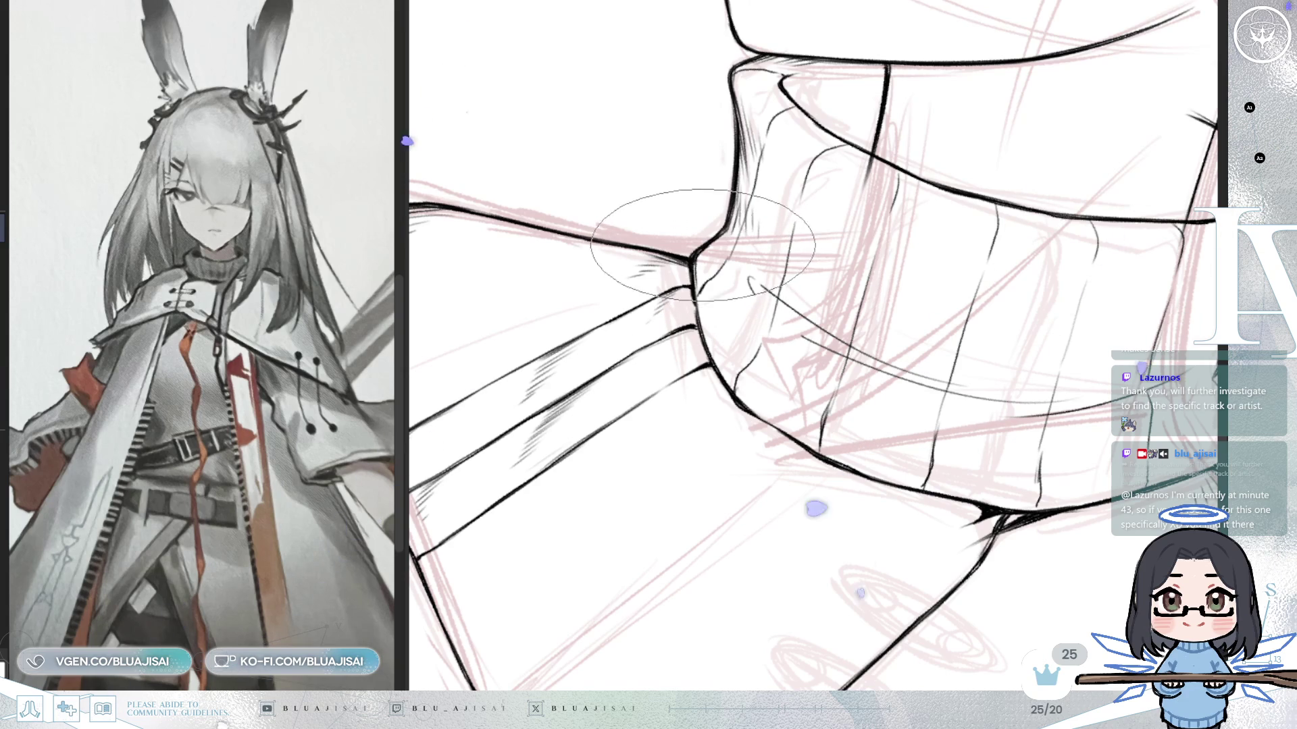
drag(697, 248, 775, 218)
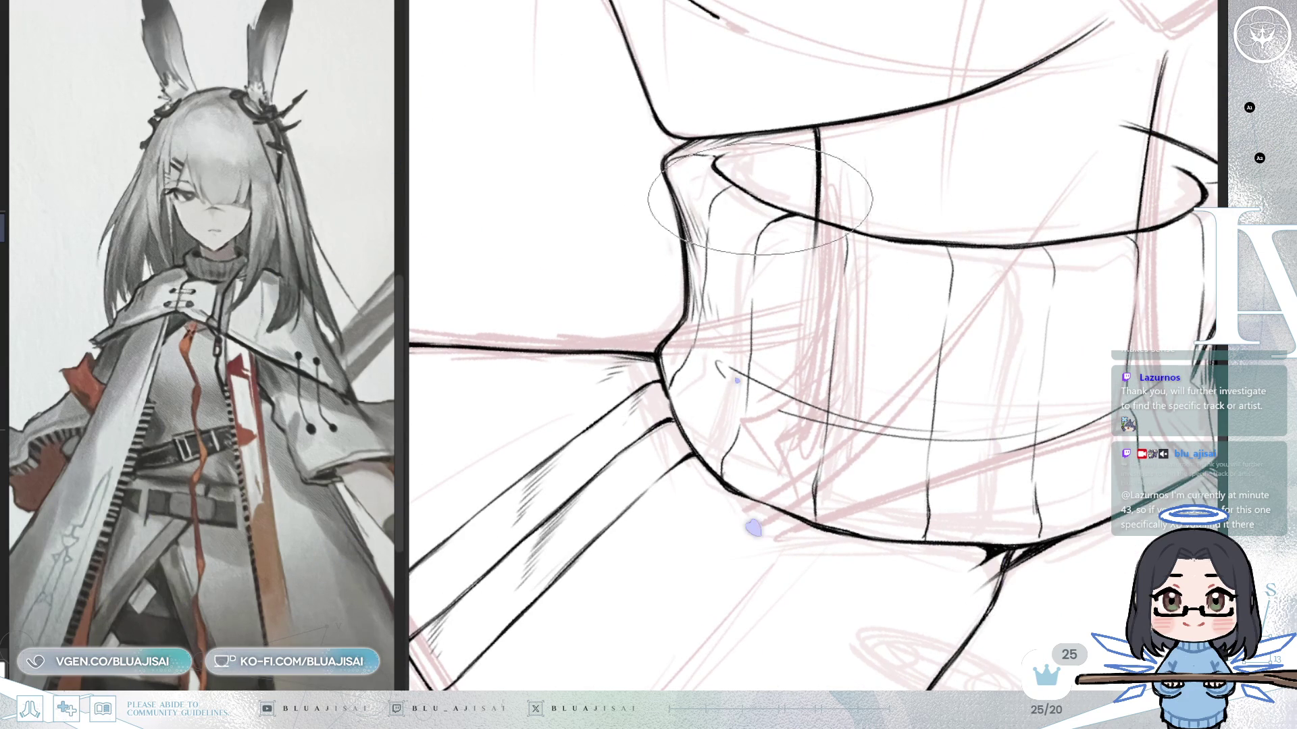
key(m)
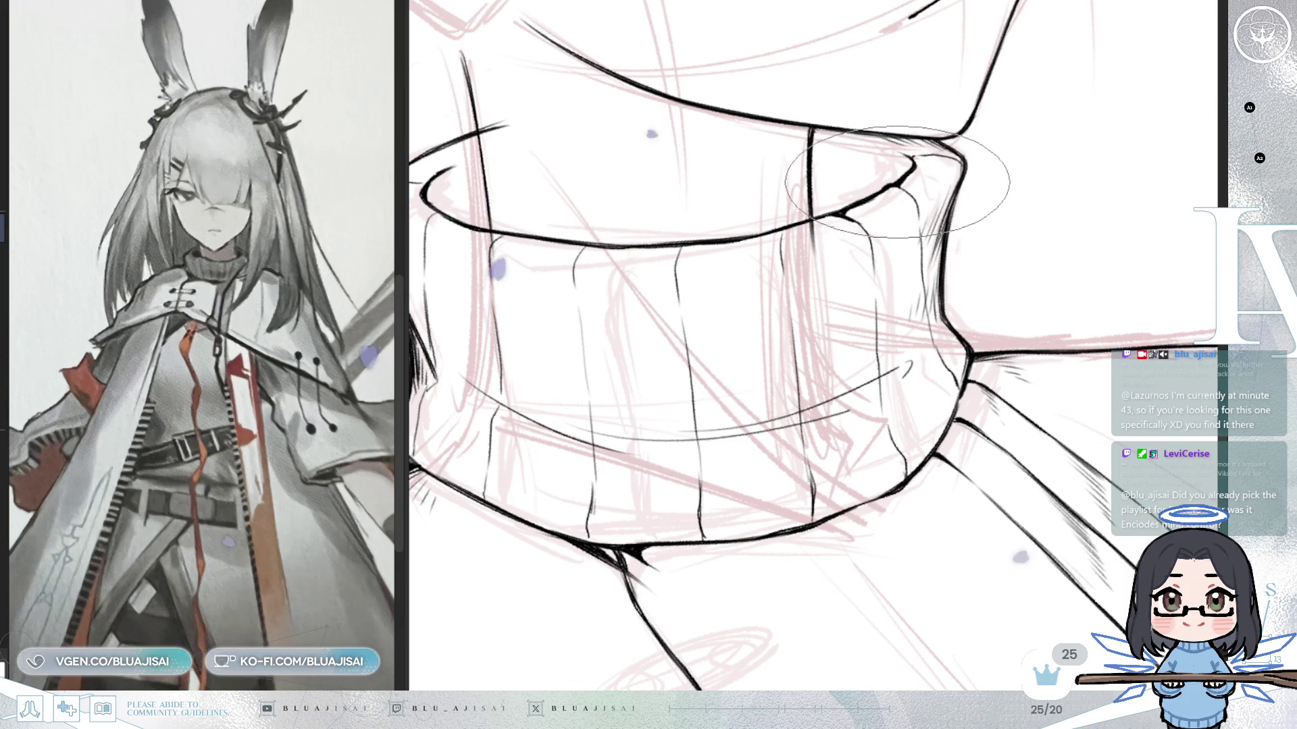
key(minus)
key(minus)
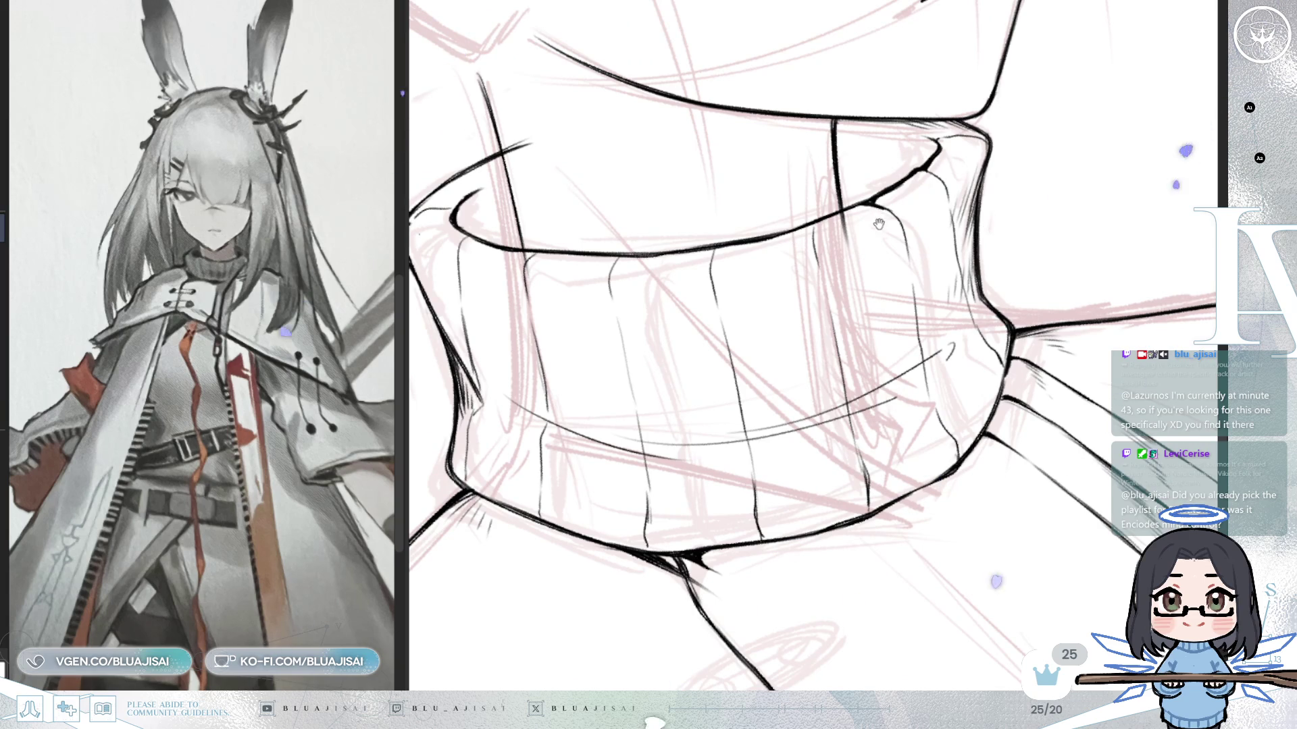
drag(879, 221, 898, 200)
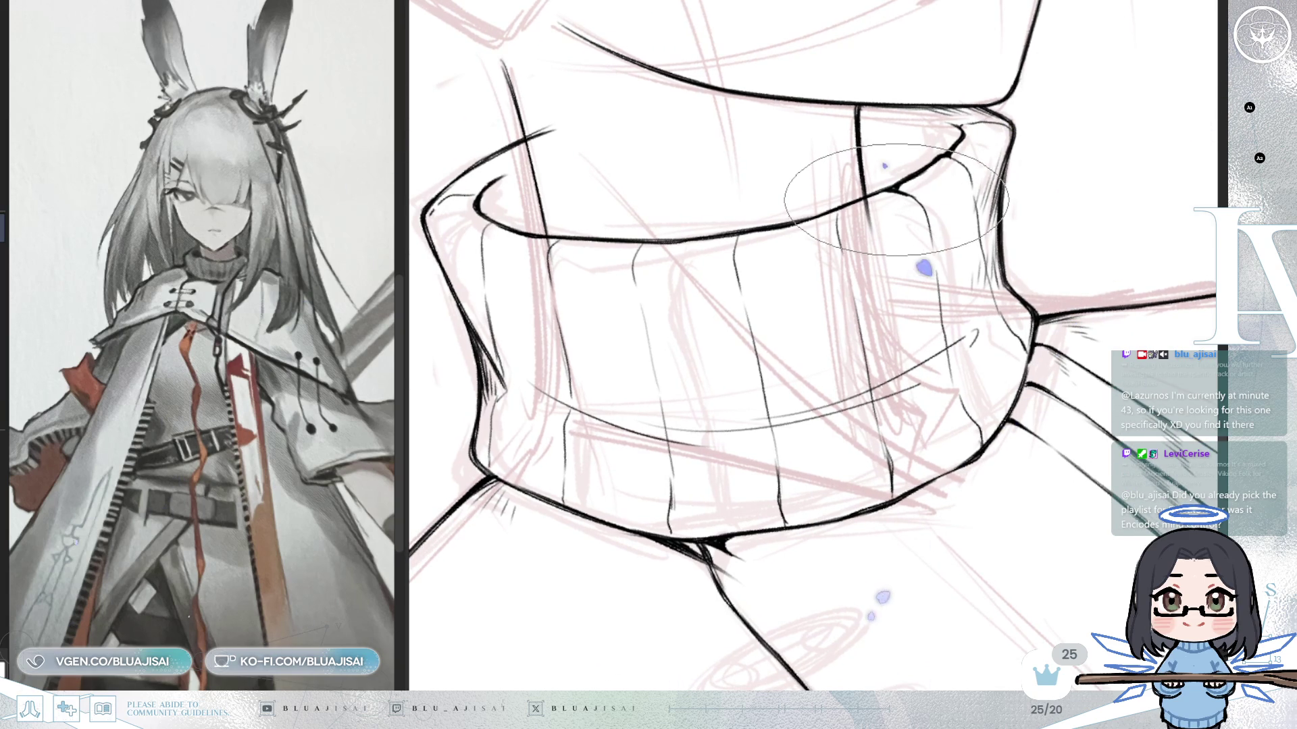
Adjust the brush size and hatch fine shading into the collar's top-right fold.
key(p)
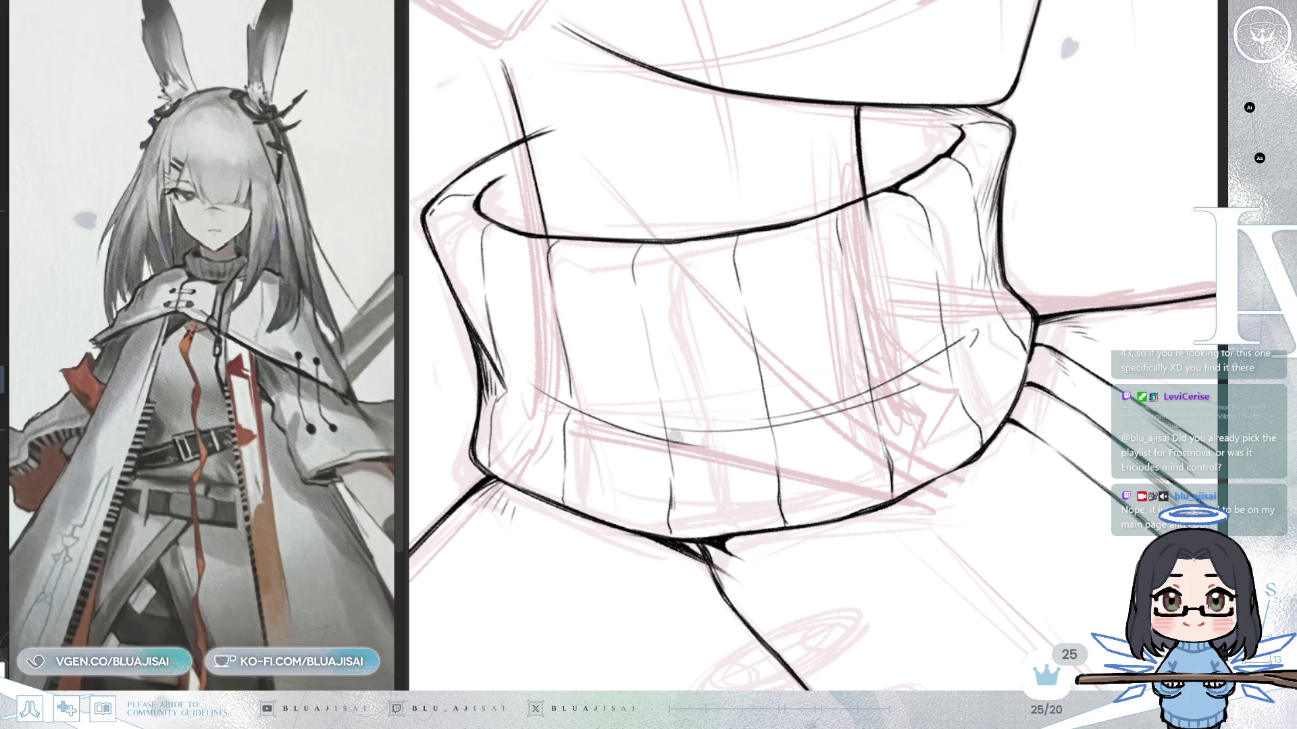
drag(847, 162, 900, 192)
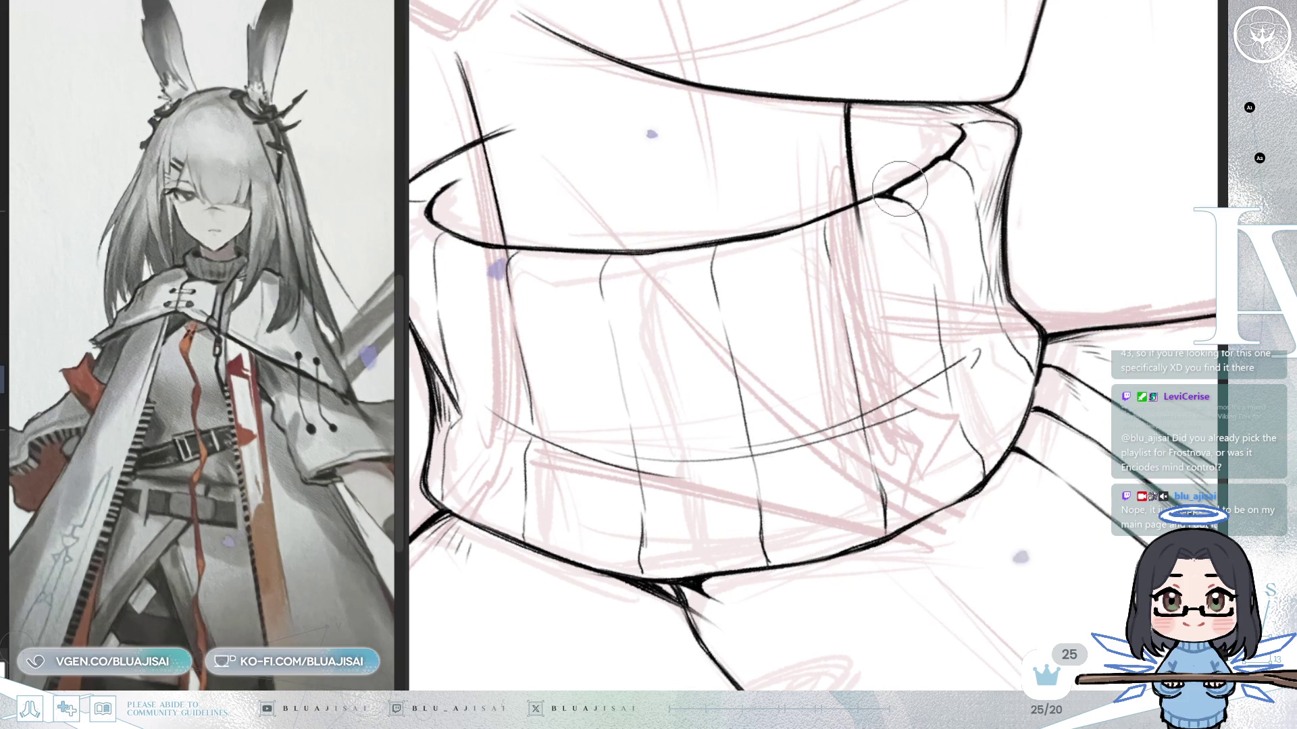
key(bracketright)
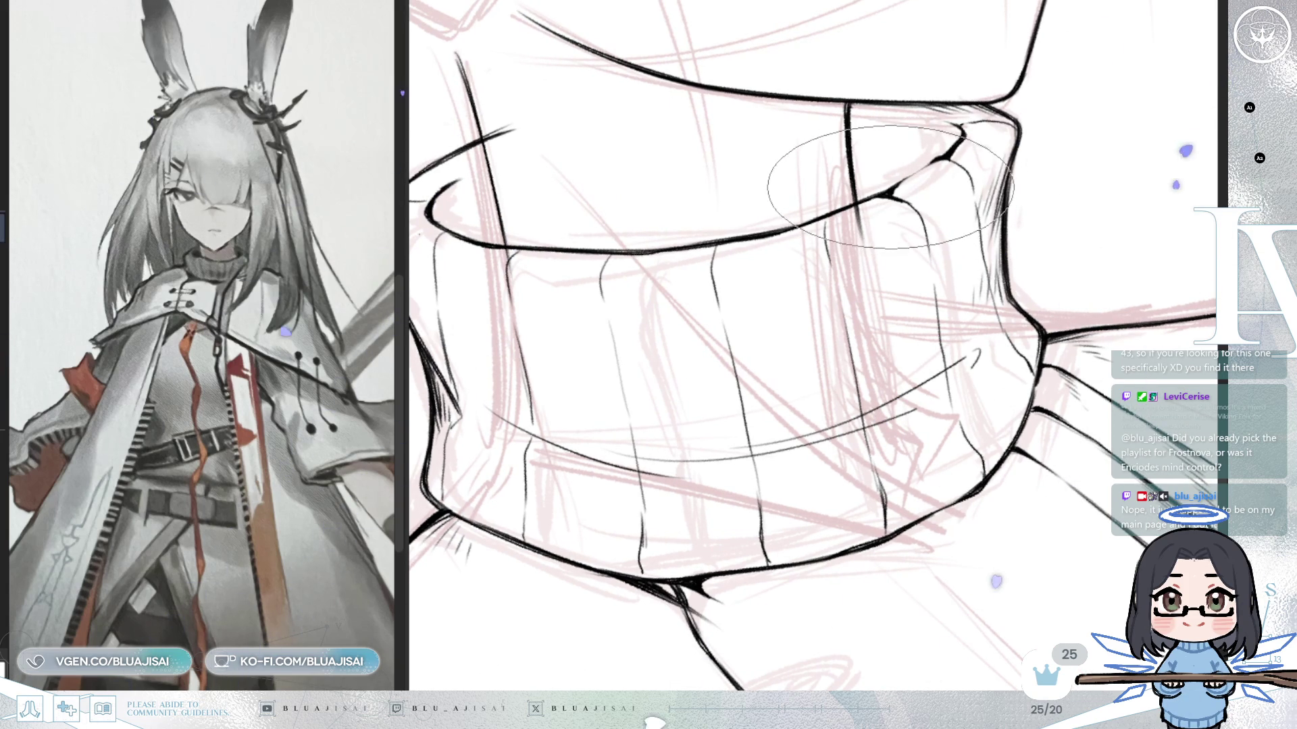
key(bracketleft)
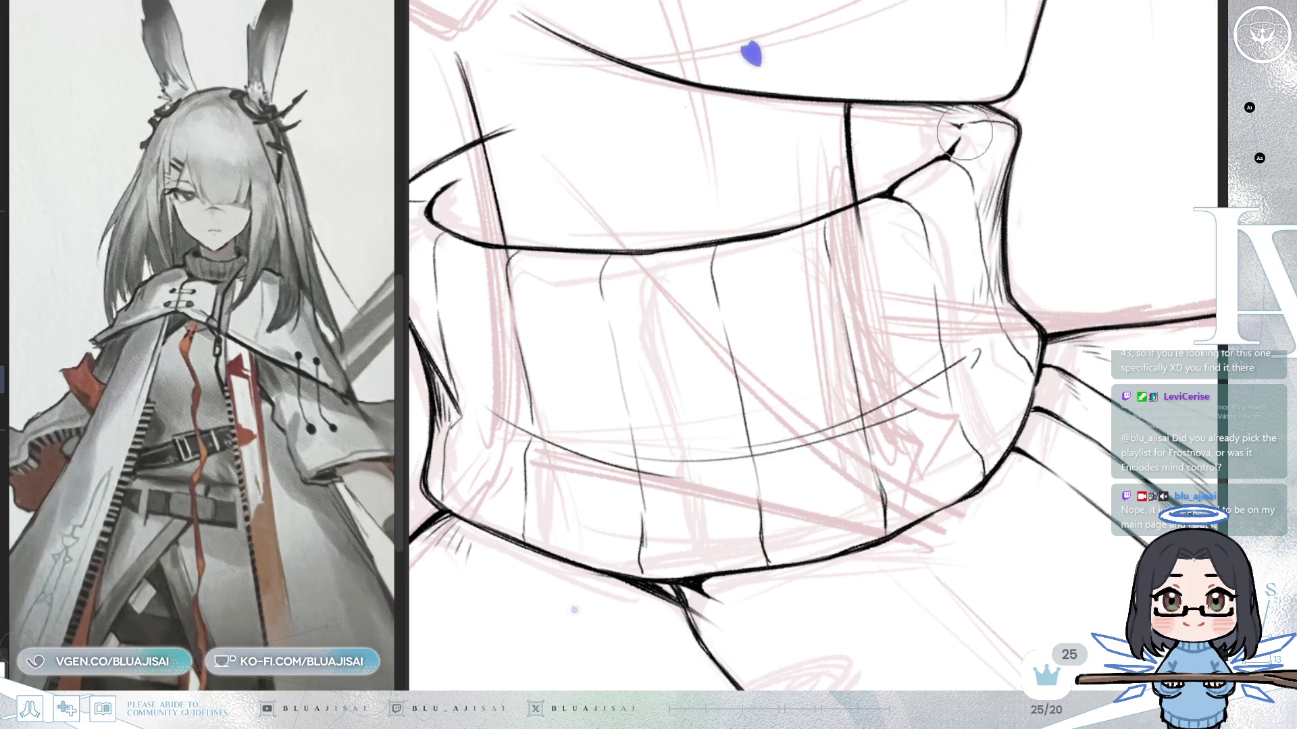
key(bracketright)
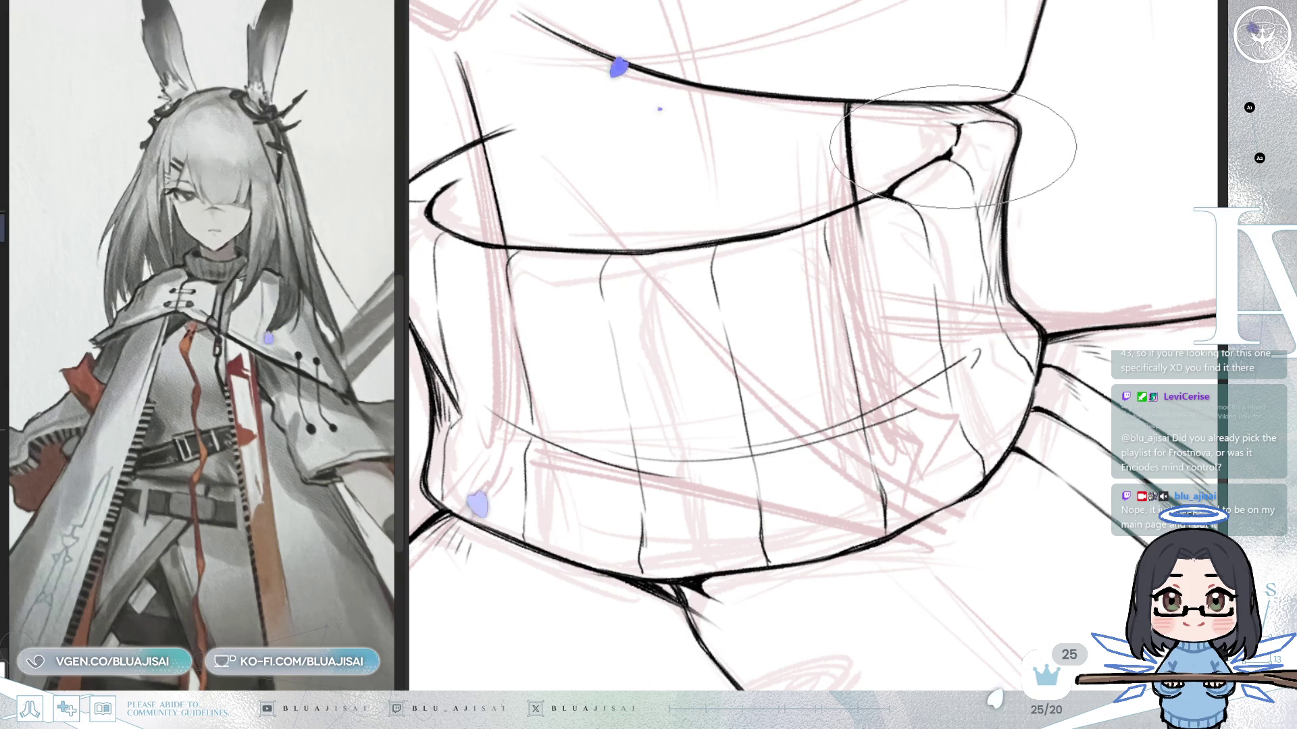
drag(950, 147, 975, 146)
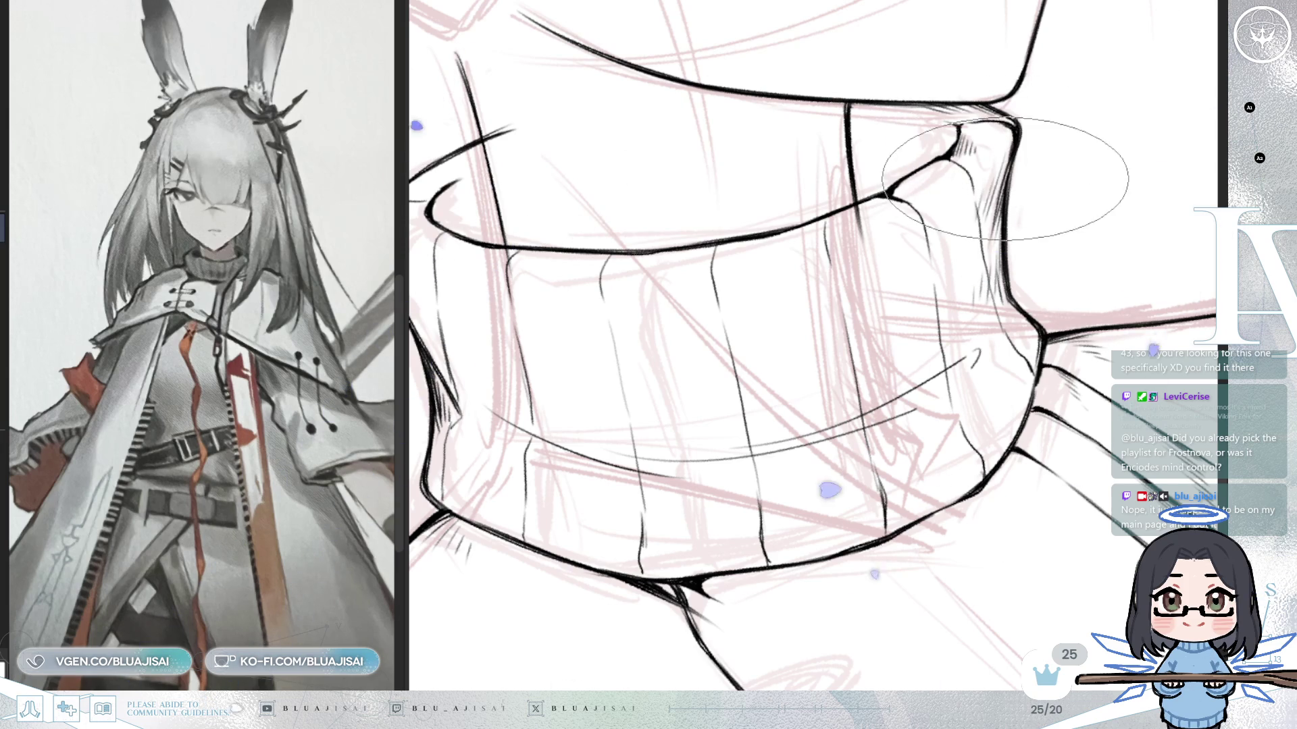
scroll(1001, 235, down, 1)
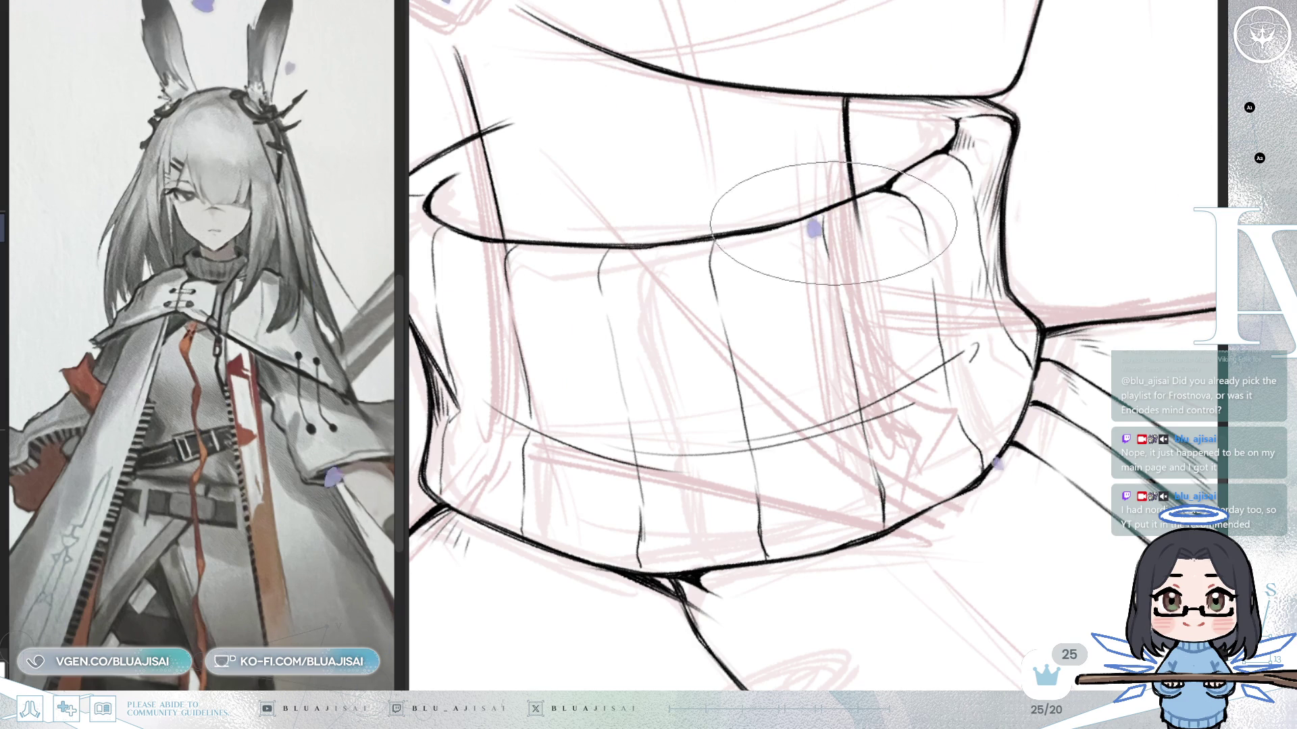
scroll(821, 208, down, 2)
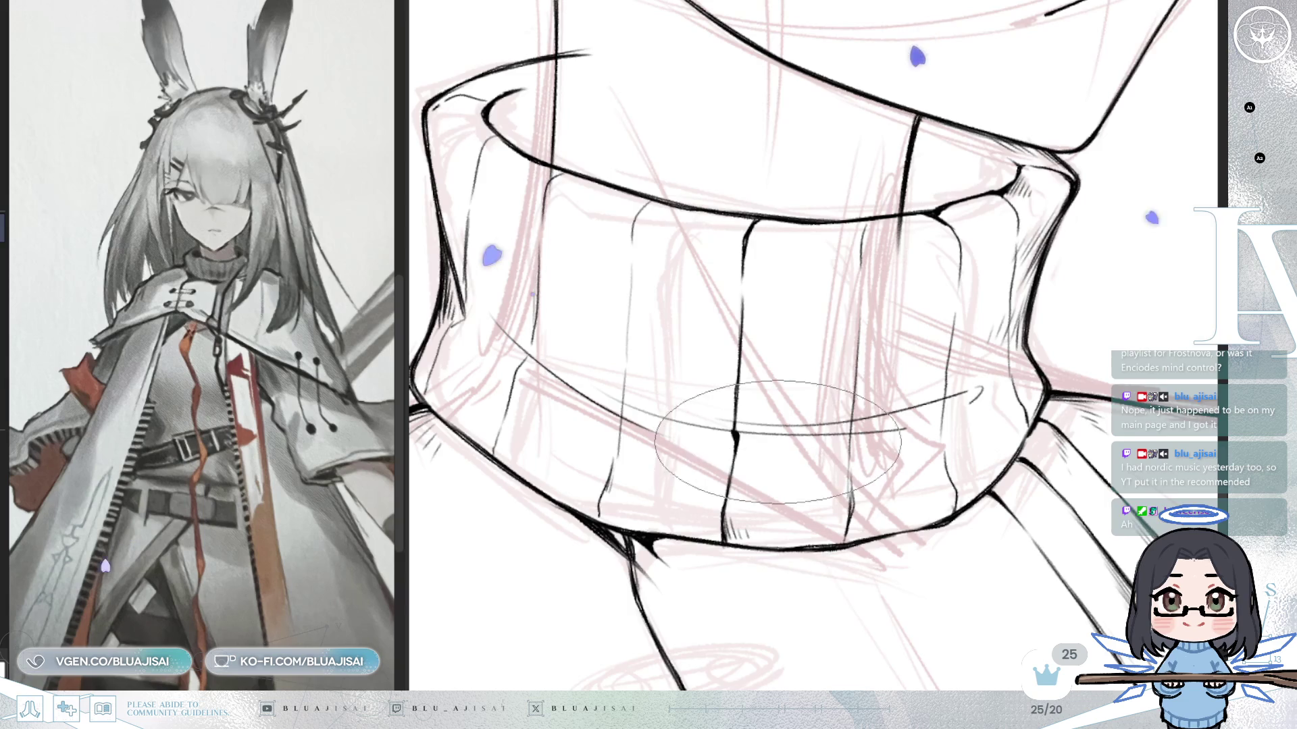
drag(736, 526, 832, 449)
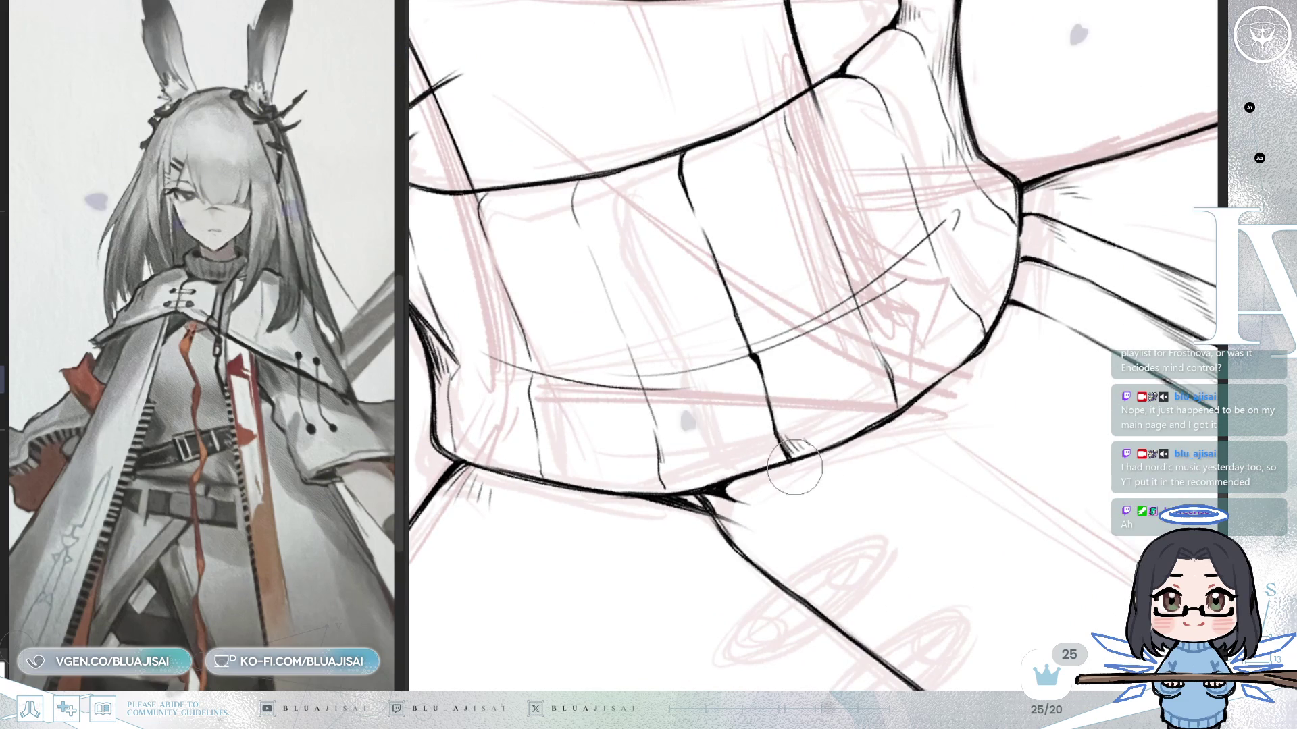
key(Delete)
key(minus)
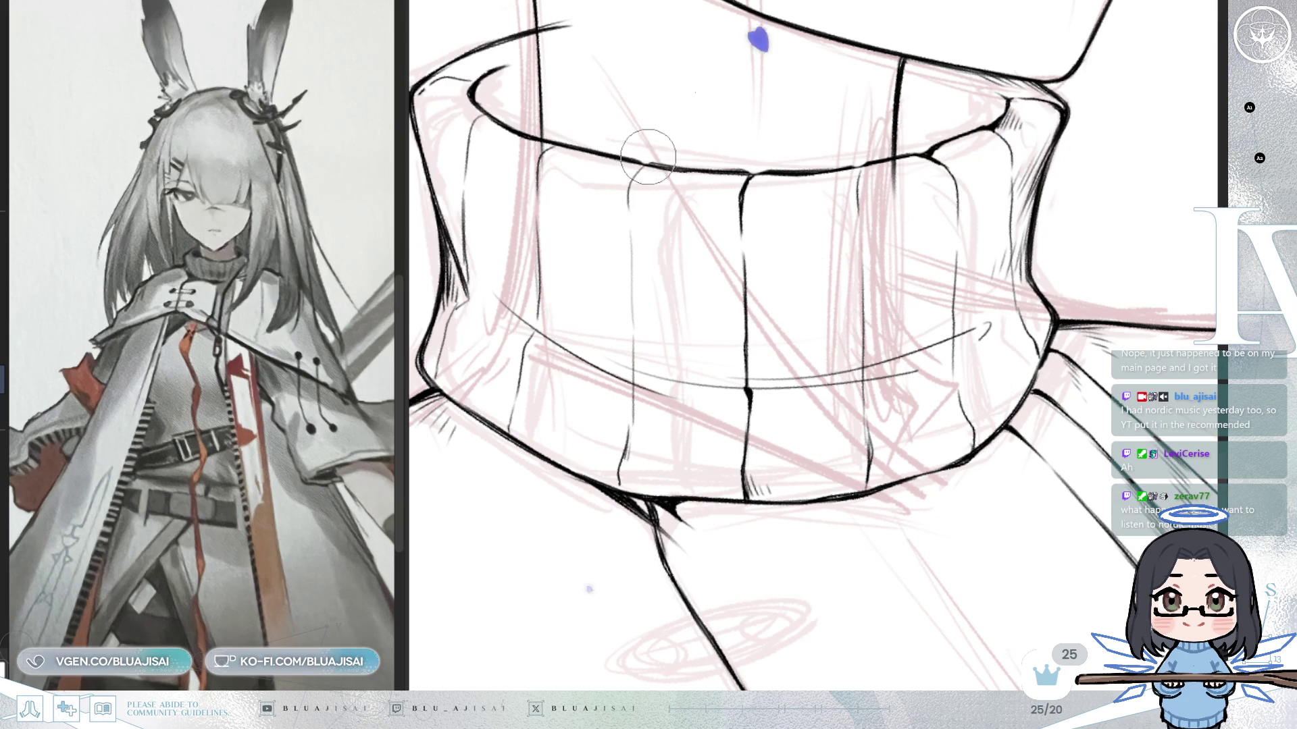
drag(646, 157, 983, 168)
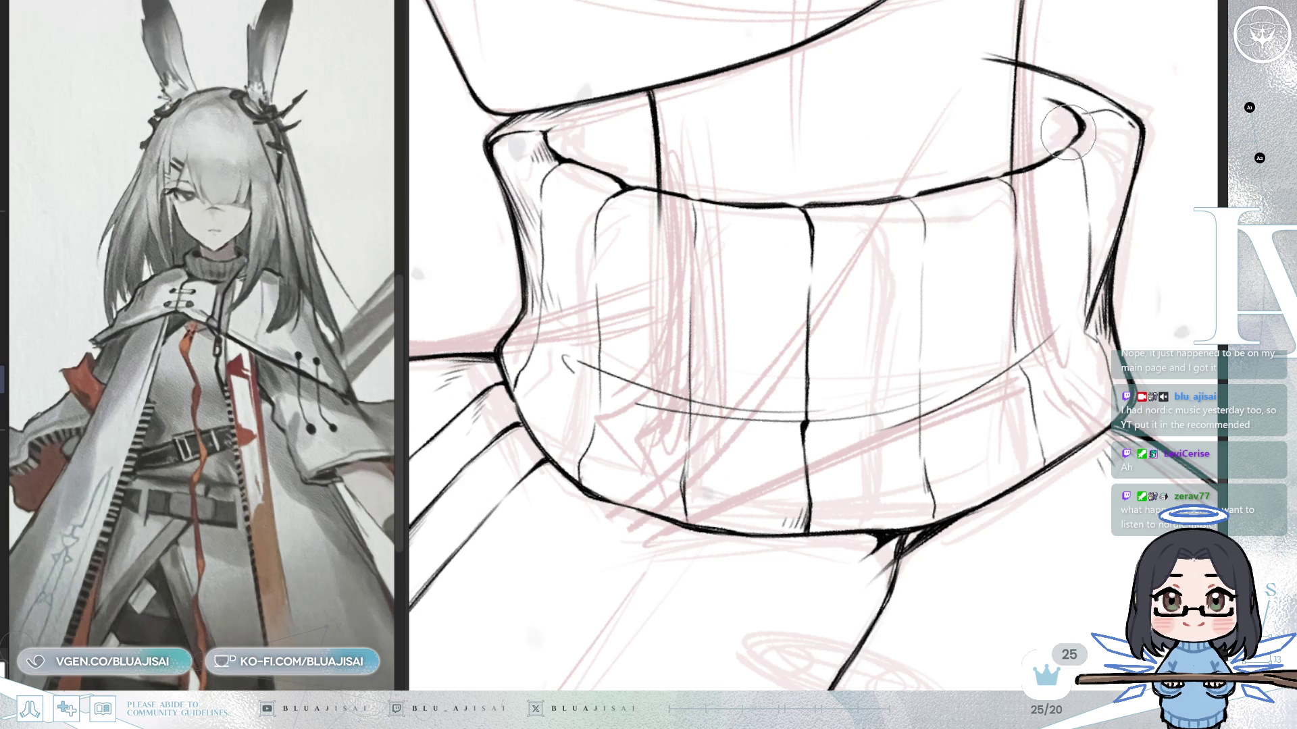
drag(1043, 142, 943, 202)
drag(873, 274, 950, 347)
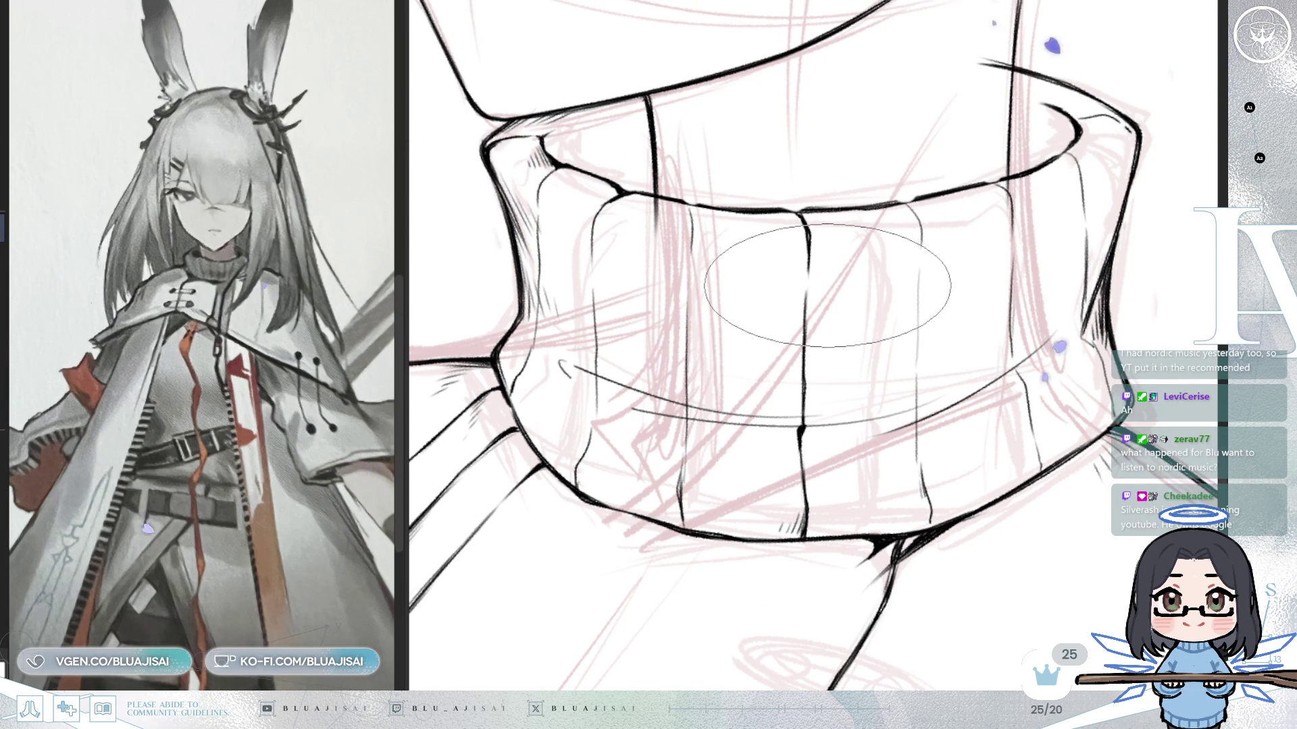
drag(937, 237, 866, 357)
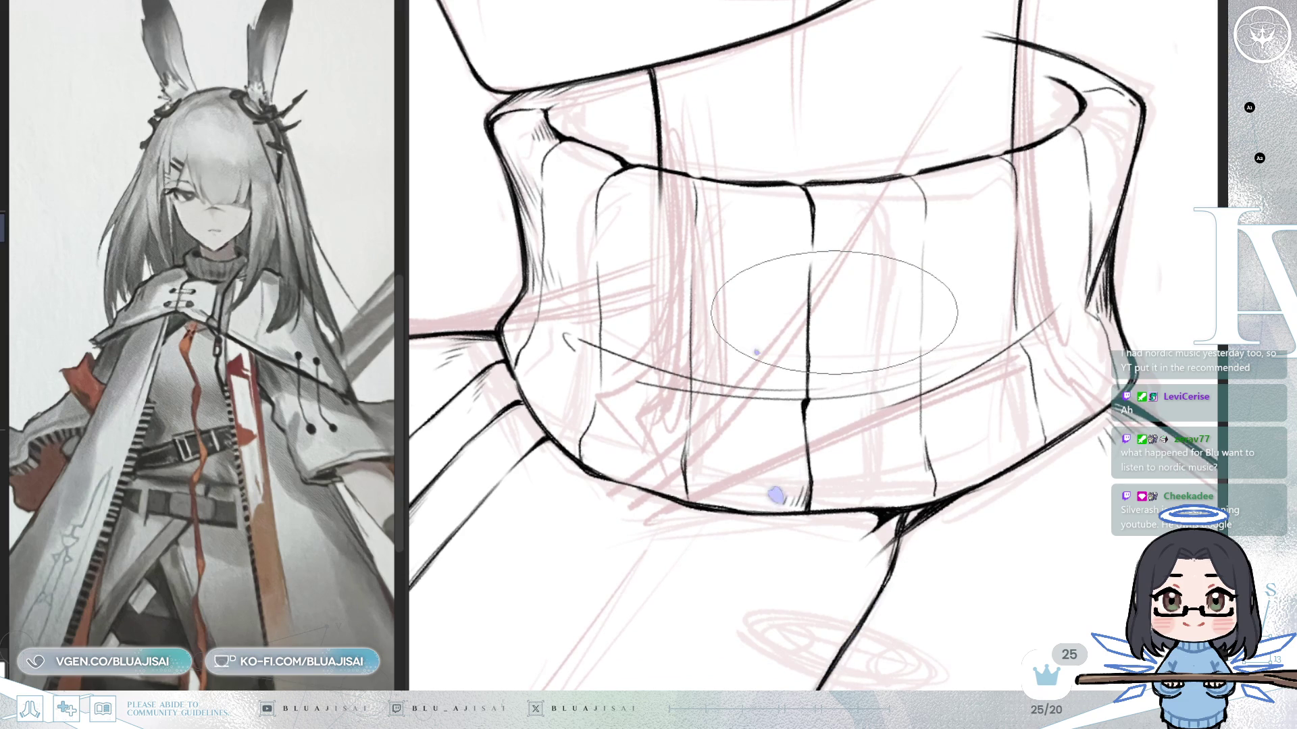
drag(713, 124, 651, 233)
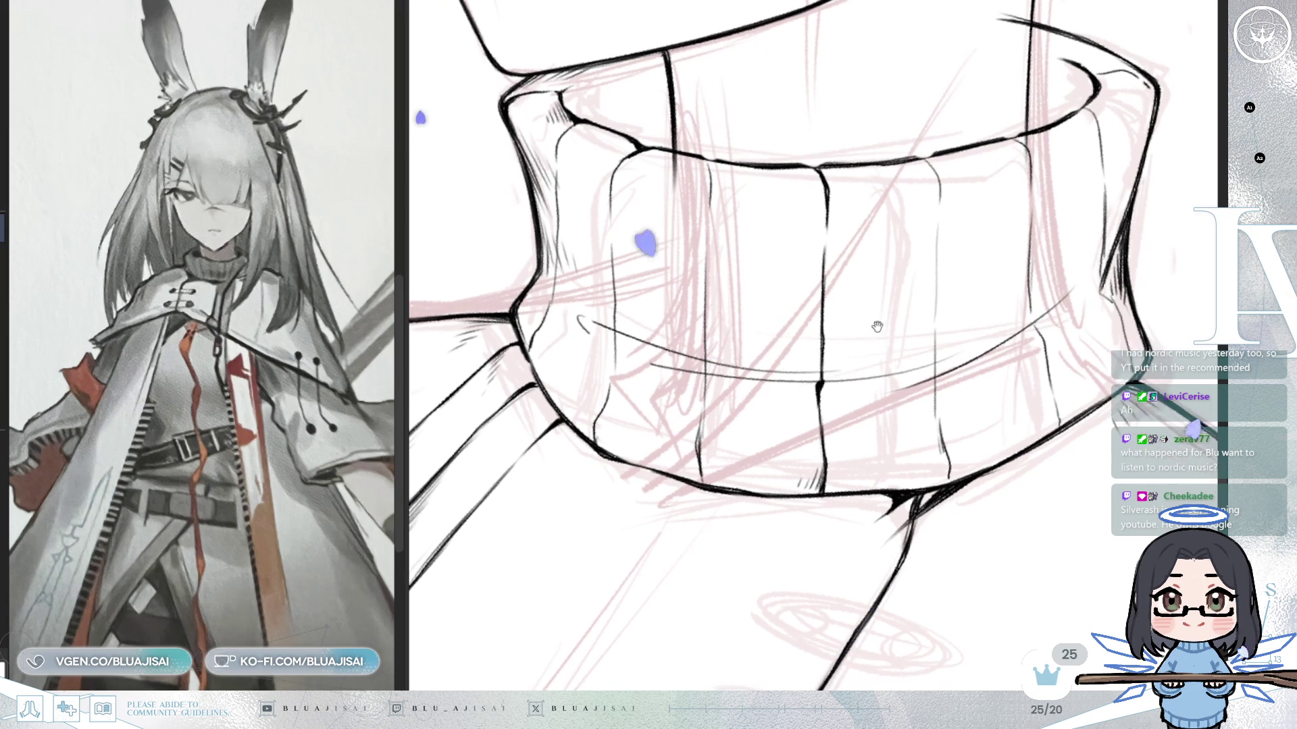
drag(628, 50, 564, 146)
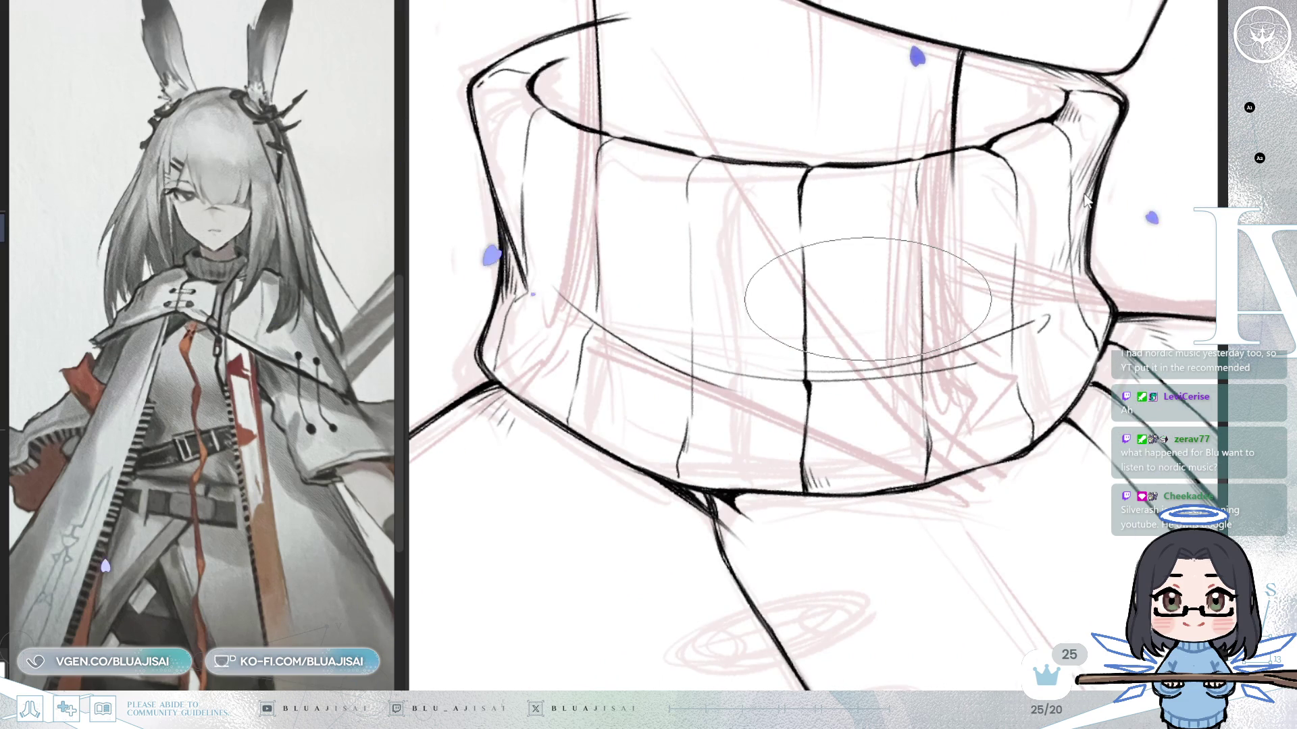
key(Escape)
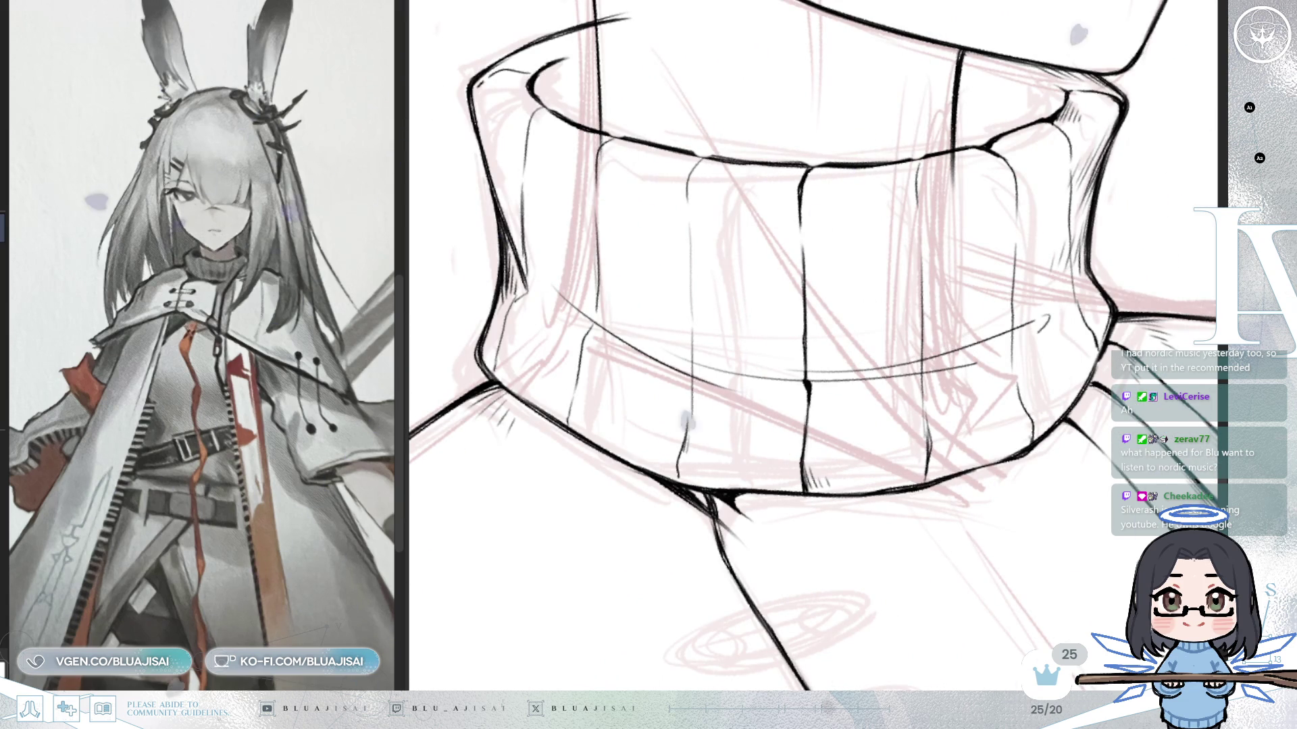
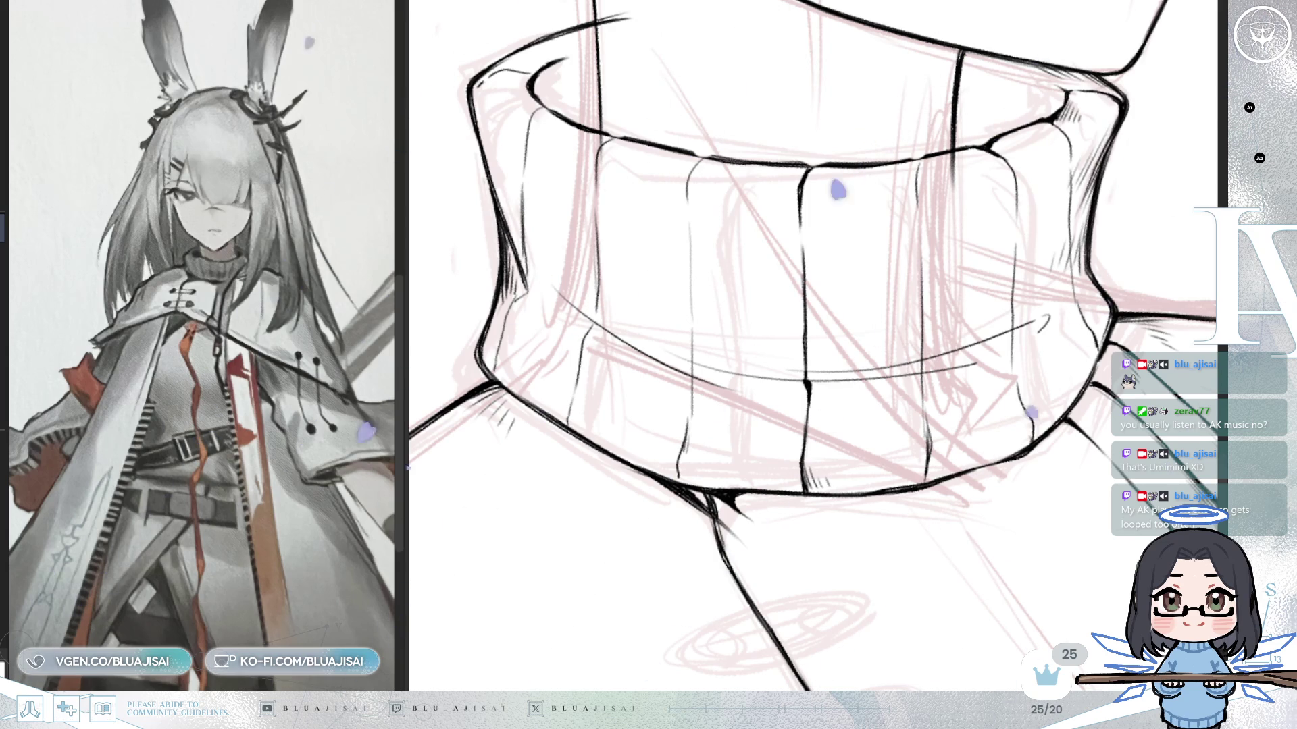
Rotate and pan the canvas to bring the turtleneck collar close into view.
mouse_move(802, 94)
mouse_down()
mouse_move(1048, 218)
mouse_move(1039, 229)
mouse_up()
drag(1069, 12, 810, 442)
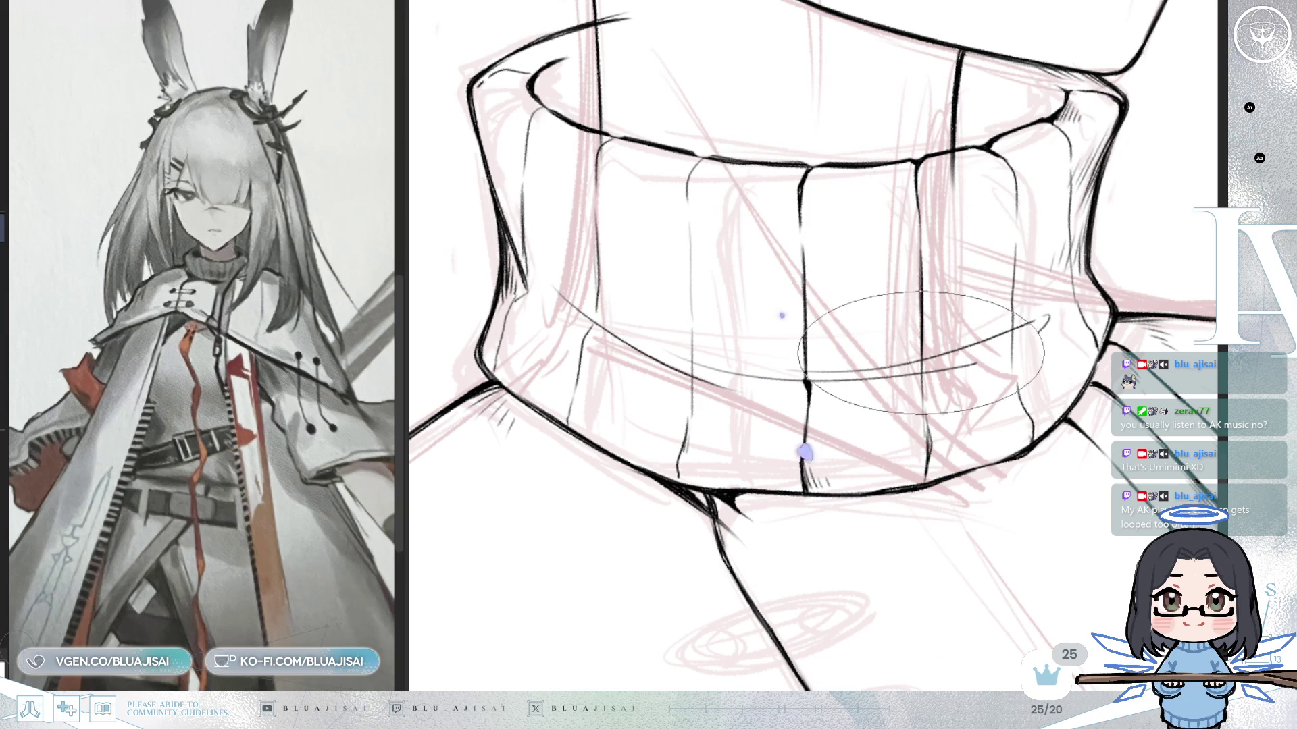
drag(922, 420, 921, 436)
drag(920, 367, 931, 453)
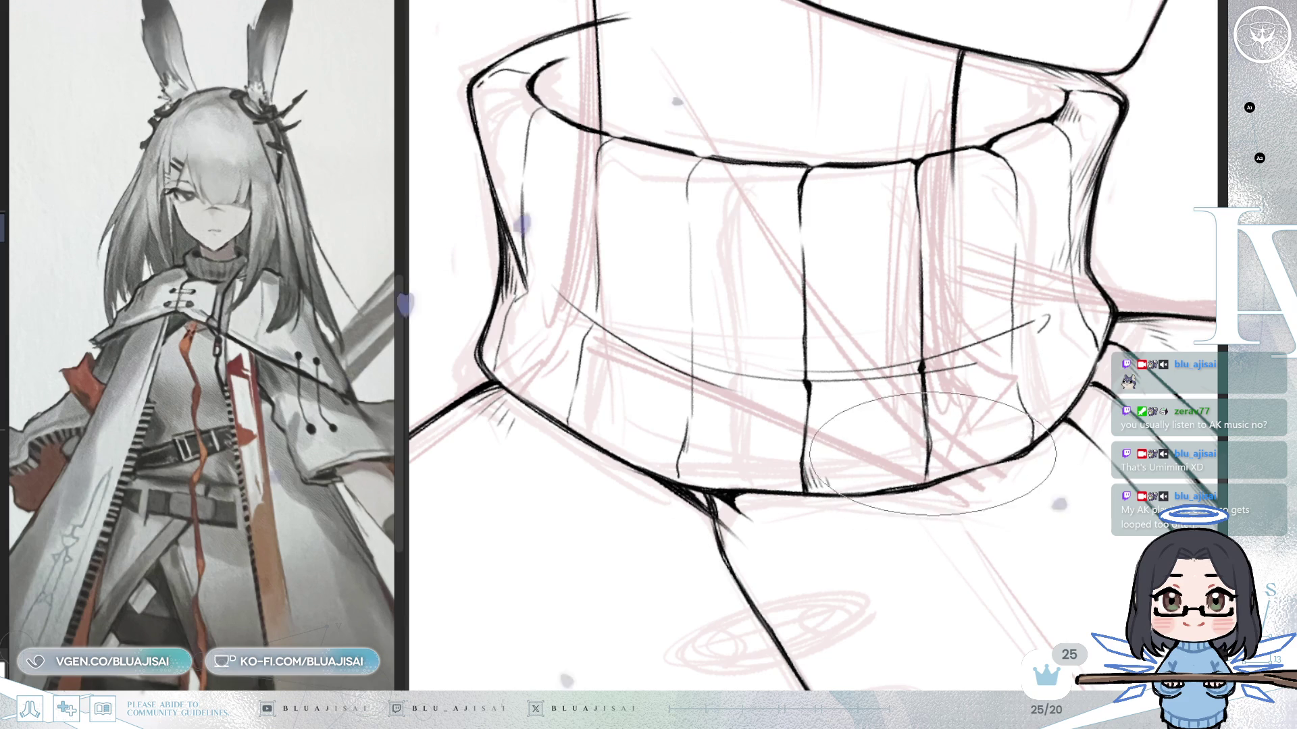
mouse_move(931, 453)
mouse_down()
mouse_move(1046, 366)
mouse_move(1013, 365)
mouse_up()
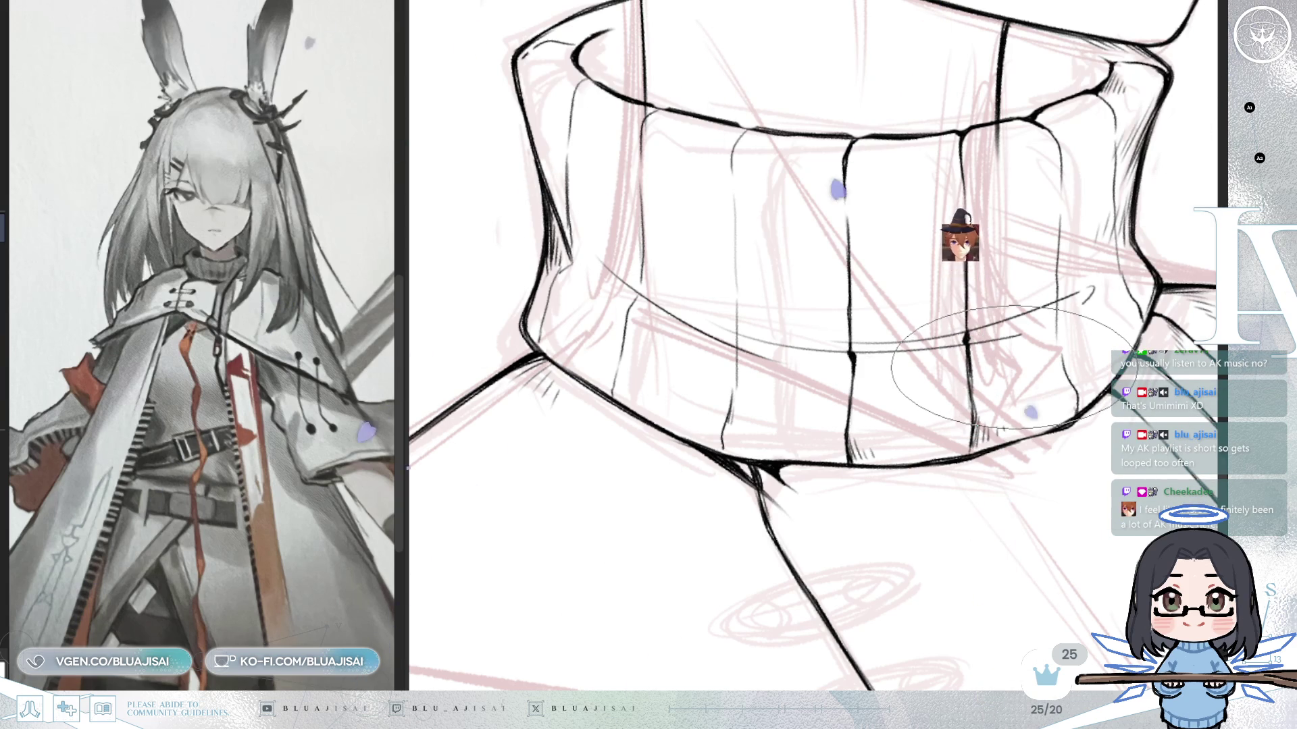
drag(811, 344, 851, 426)
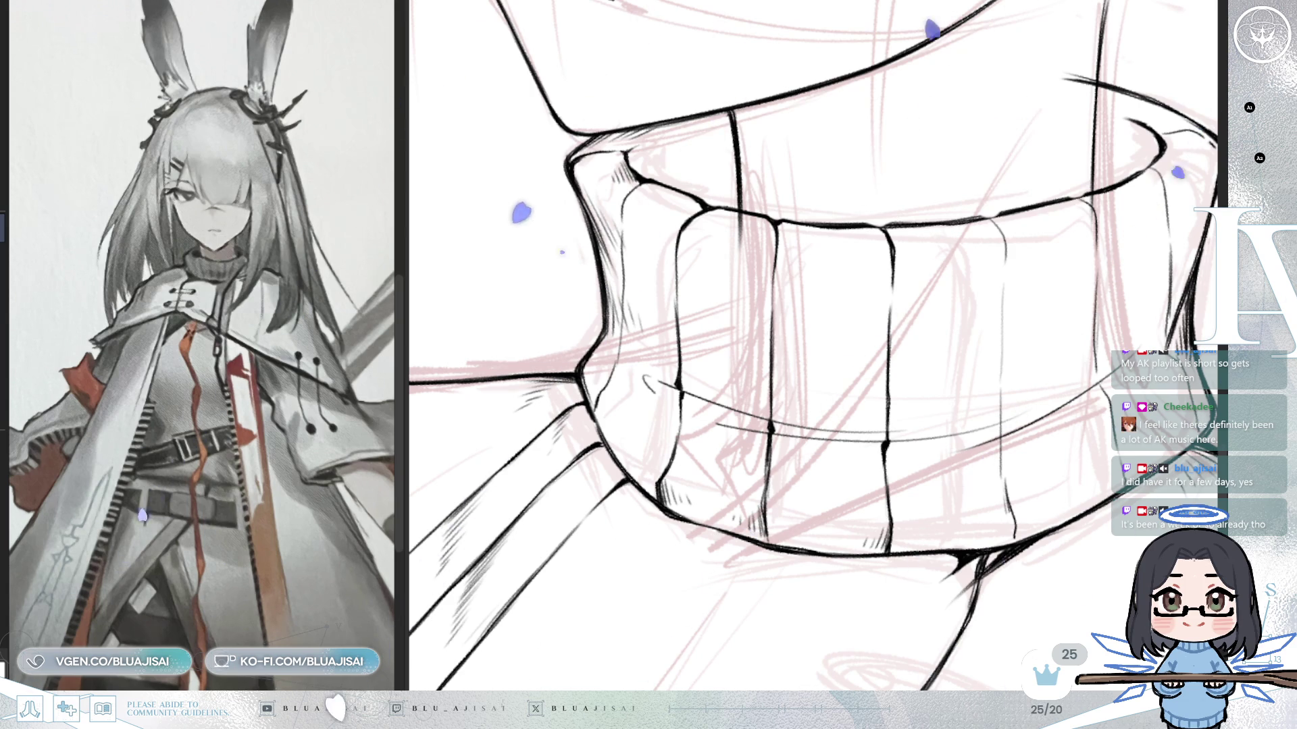
Hatch the top of a collar rib, then mirror the canvas to check the collar.
drag(713, 225, 697, 242)
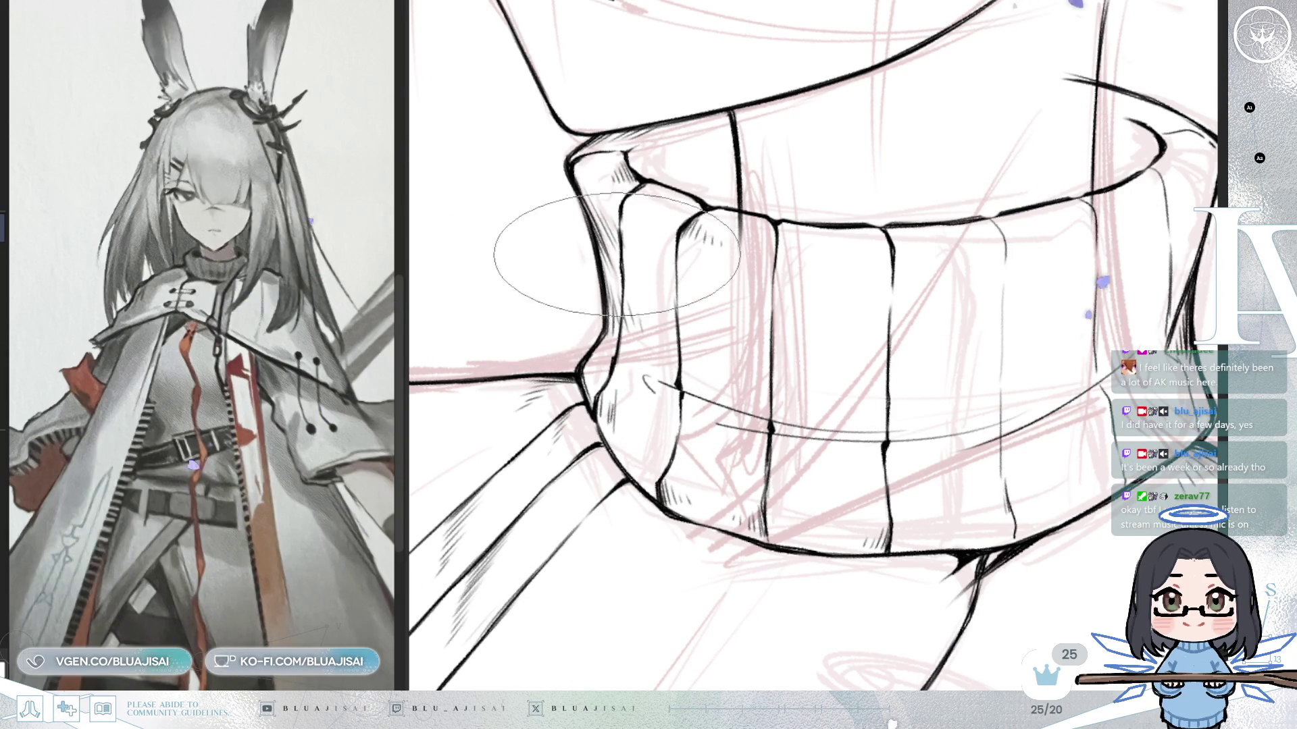
drag(839, 159, 786, 178)
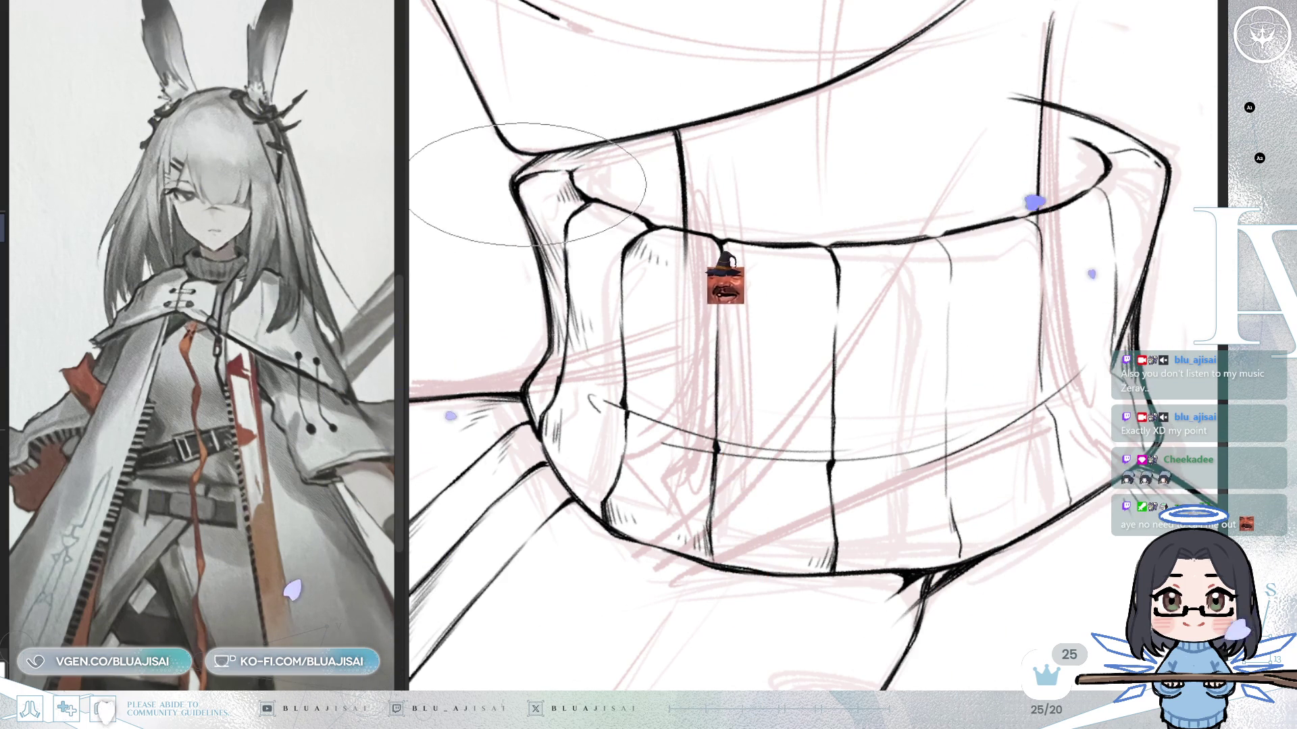
drag(567, 177, 567, 187)
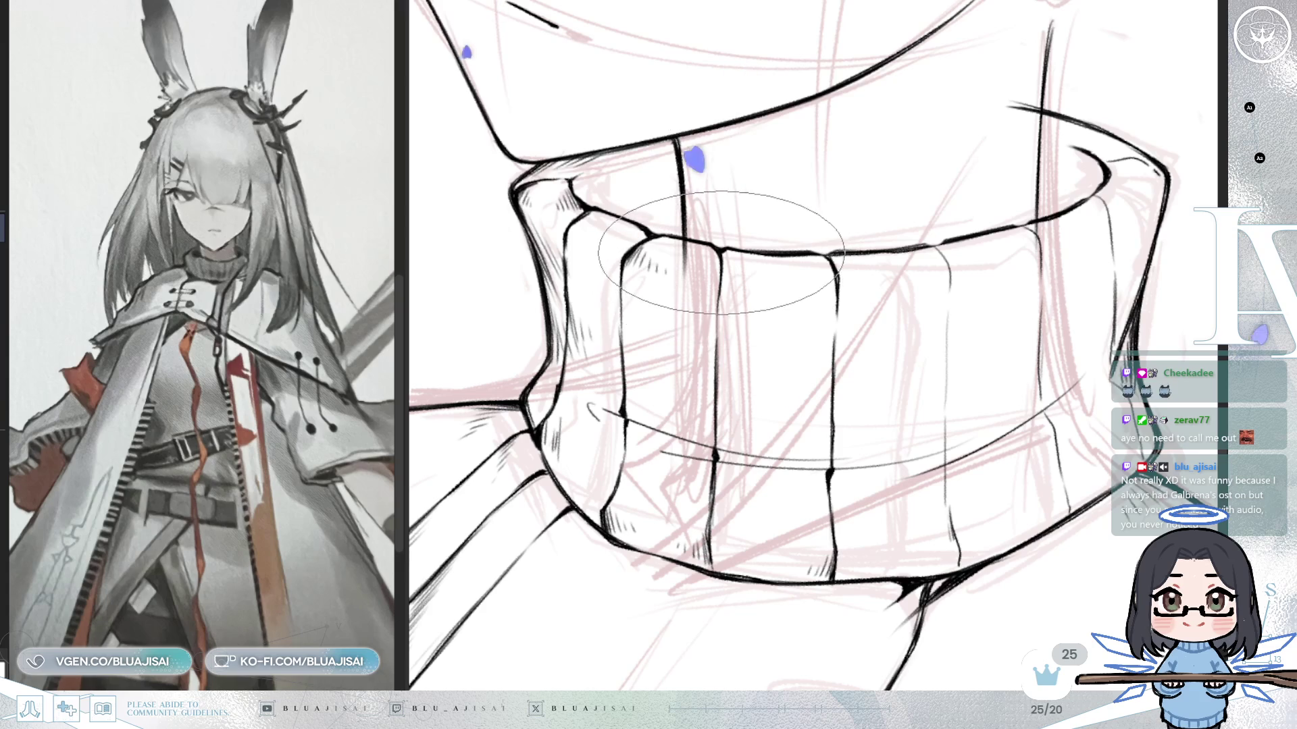
mouse_move(661, 279)
mouse_down()
mouse_move(723, 260)
mouse_move(790, 282)
mouse_up()
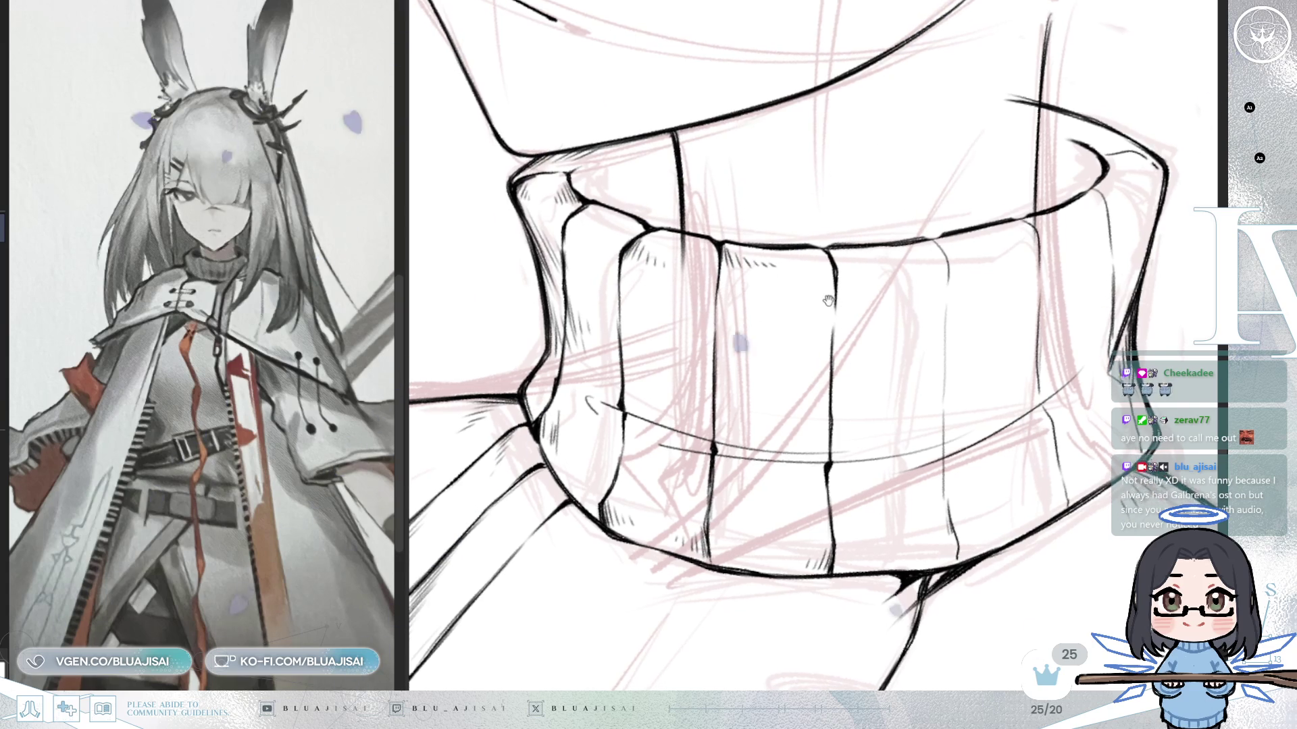
key(h)
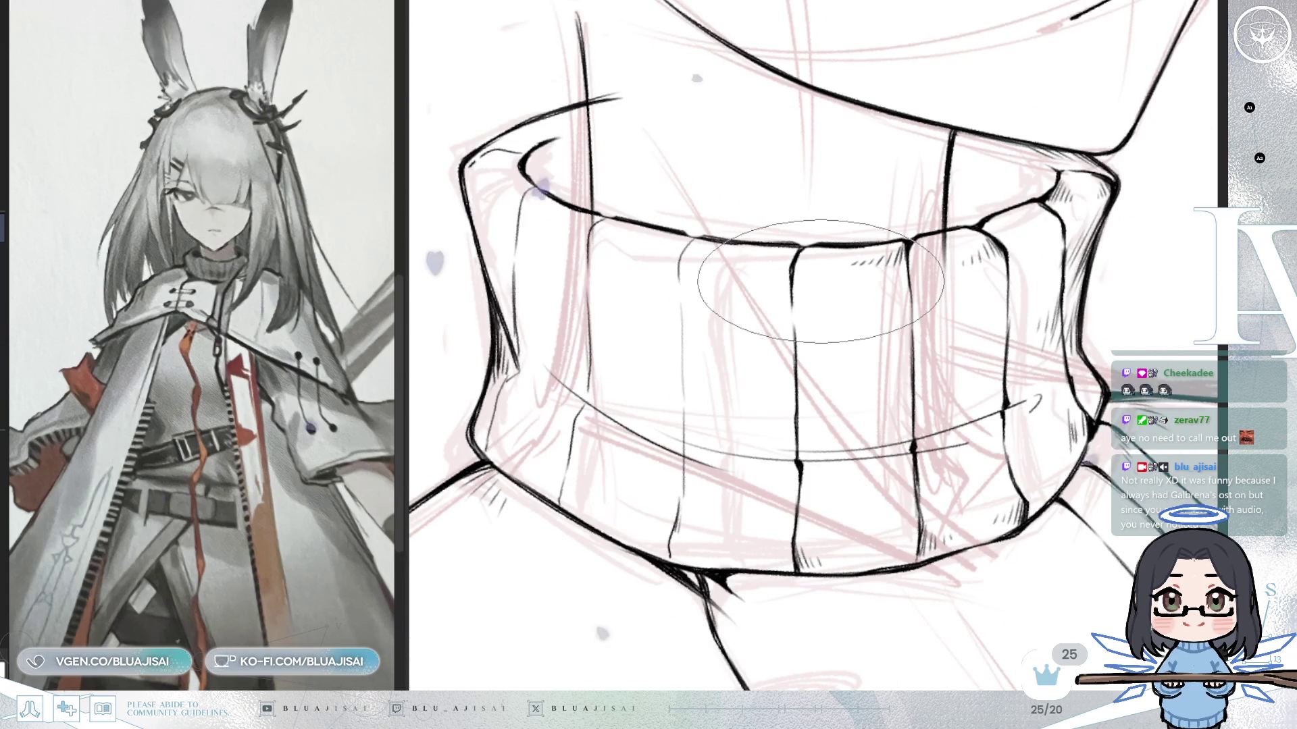
Hatch the top of a collar fold and the bottom of a rib fold line.
drag(935, 307, 976, 286)
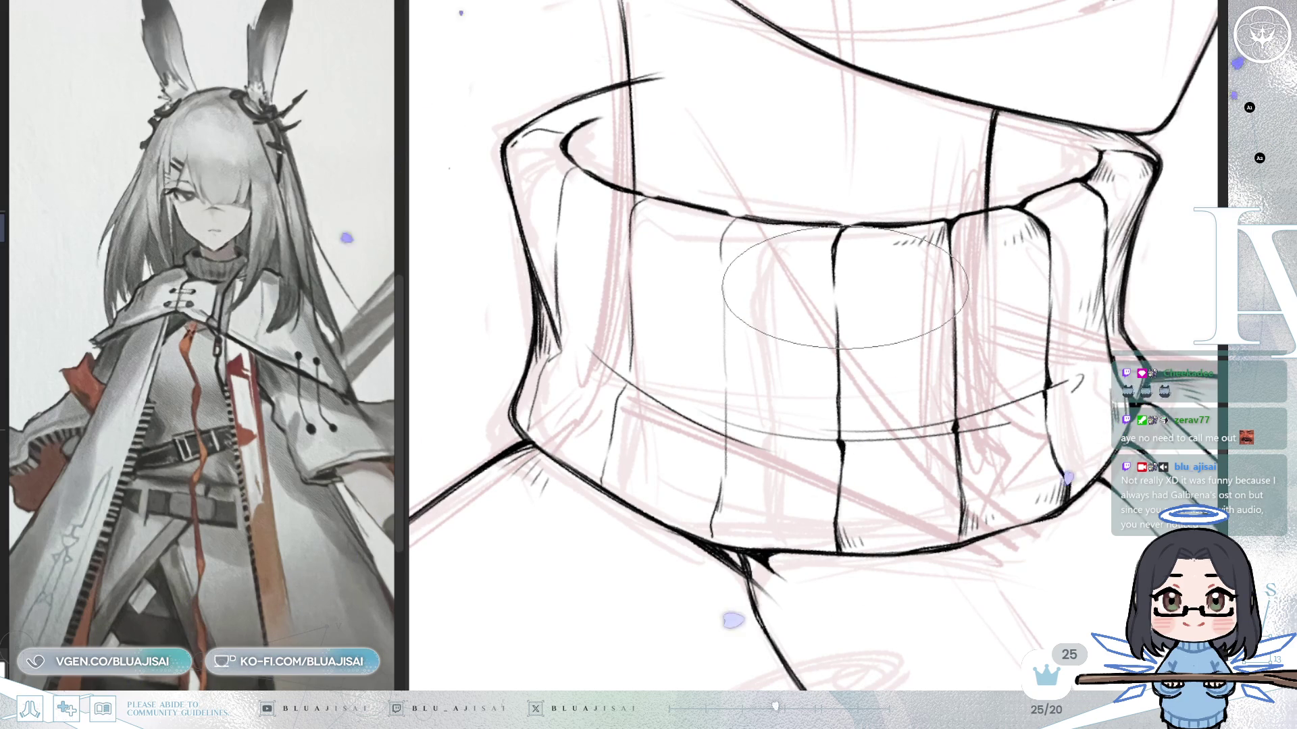
mouse_move(823, 499)
mouse_down()
mouse_move(1044, 61)
mouse_move(923, 267)
mouse_up()
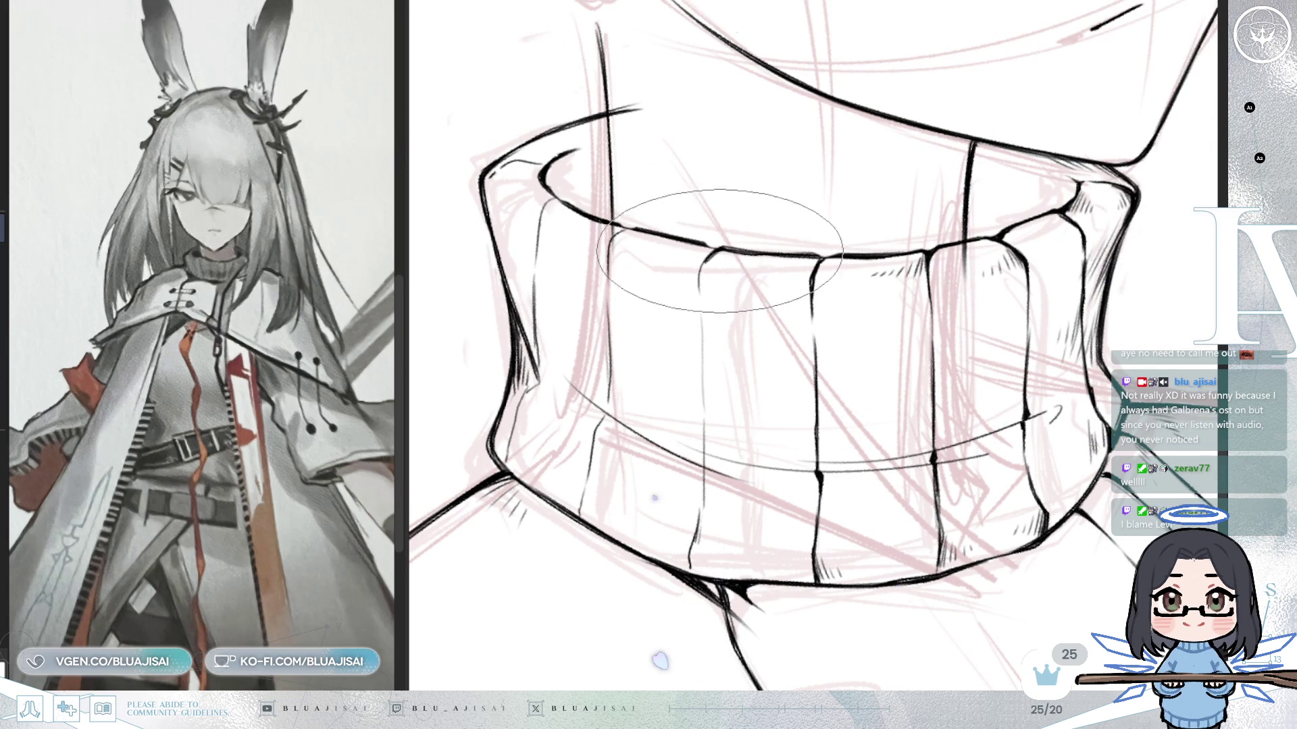
drag(714, 261, 730, 273)
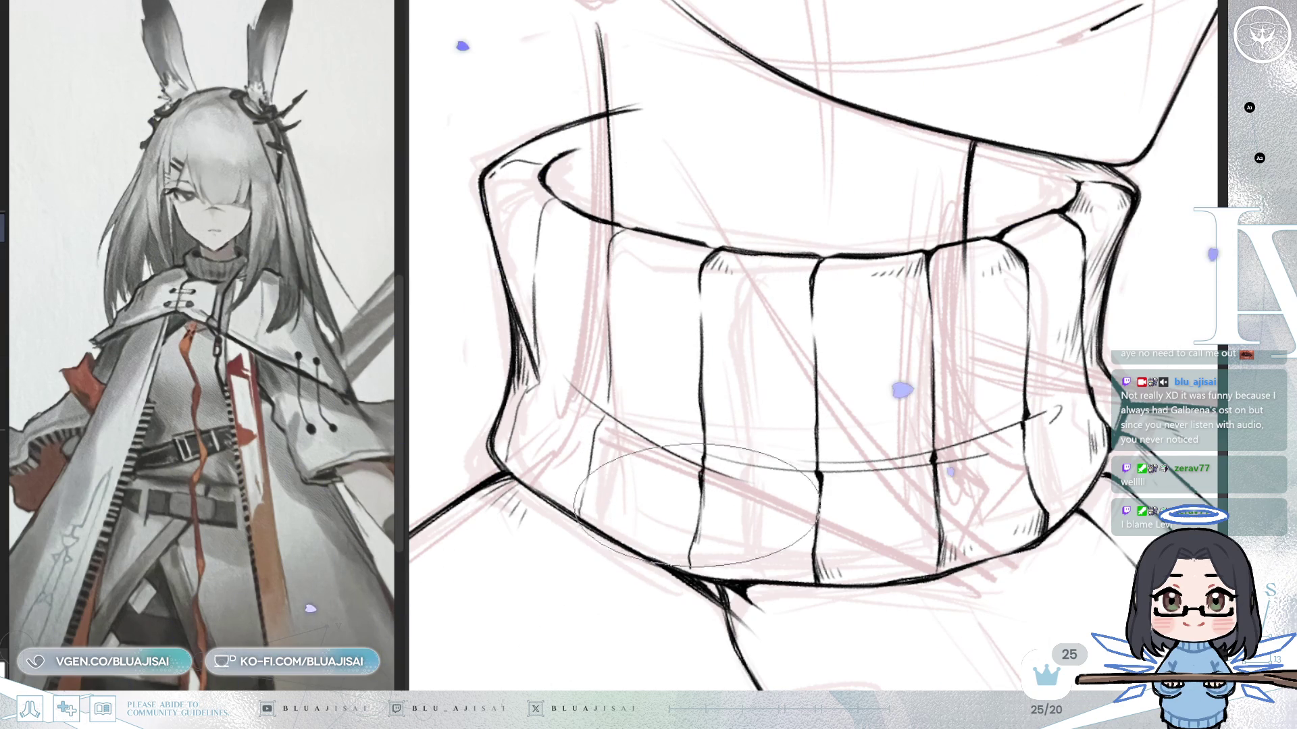
drag(711, 536, 701, 557)
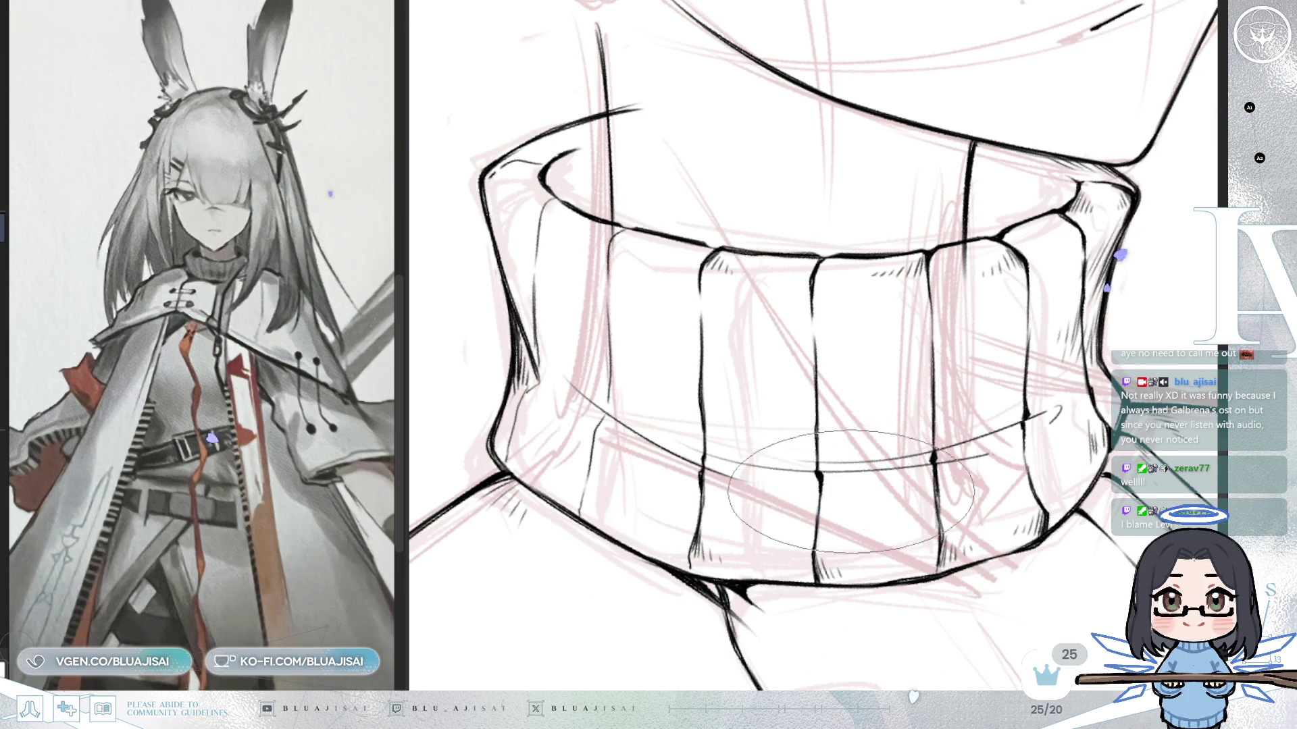
scroll(821, 506, down, 4)
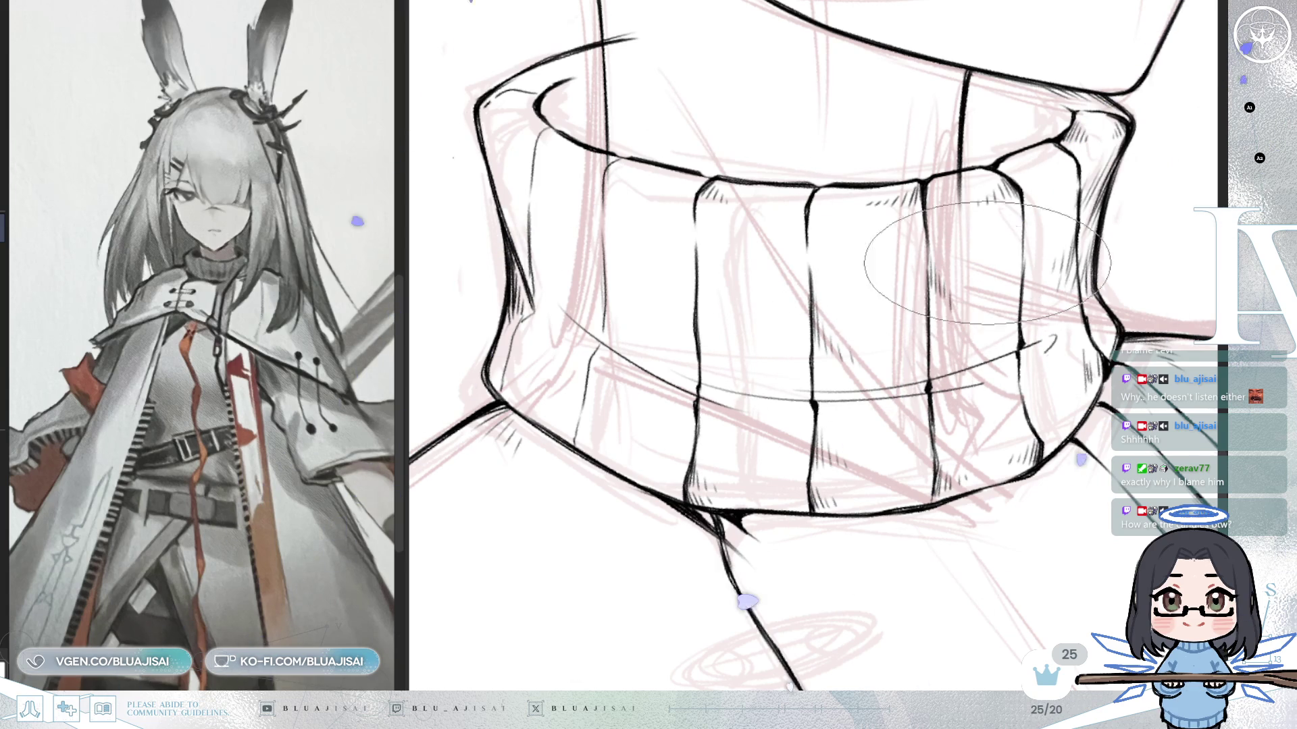
drag(1021, 271, 832, 279)
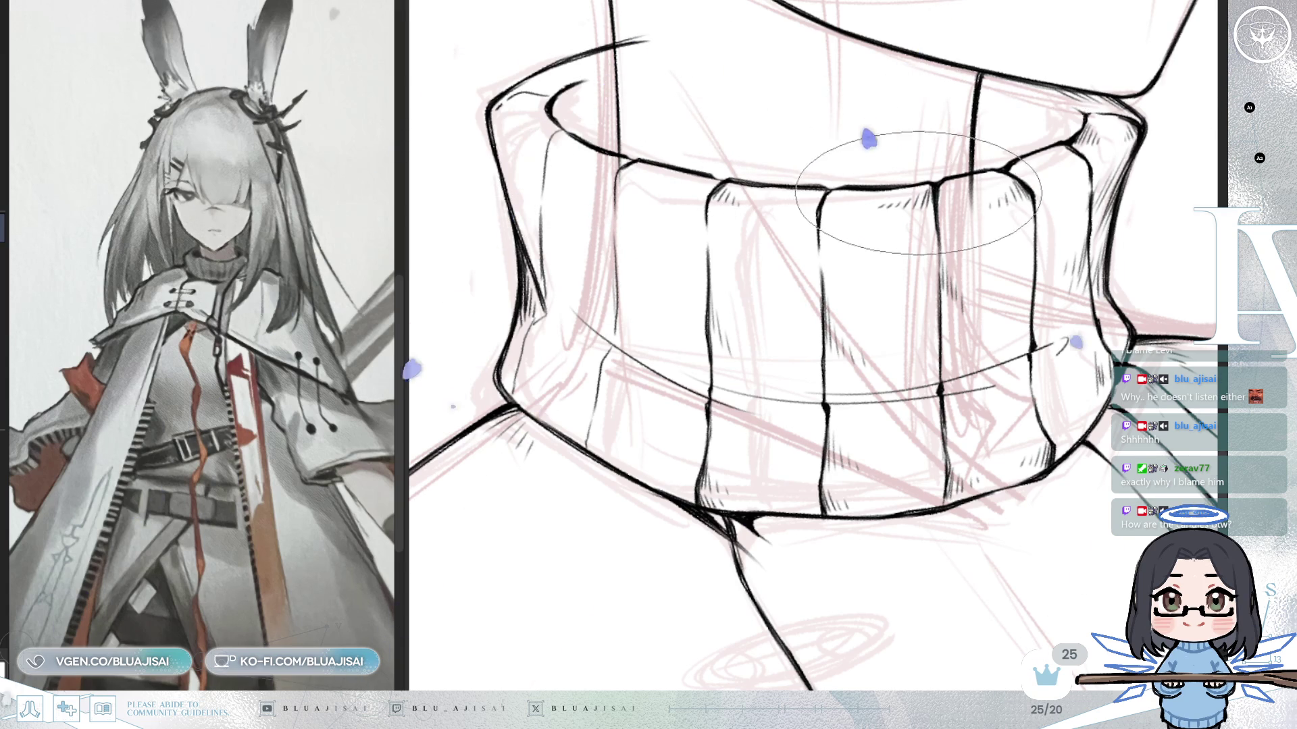
Mirror the canvas back, hatch the collar rim's corner, then level the collar in view.
key(m)
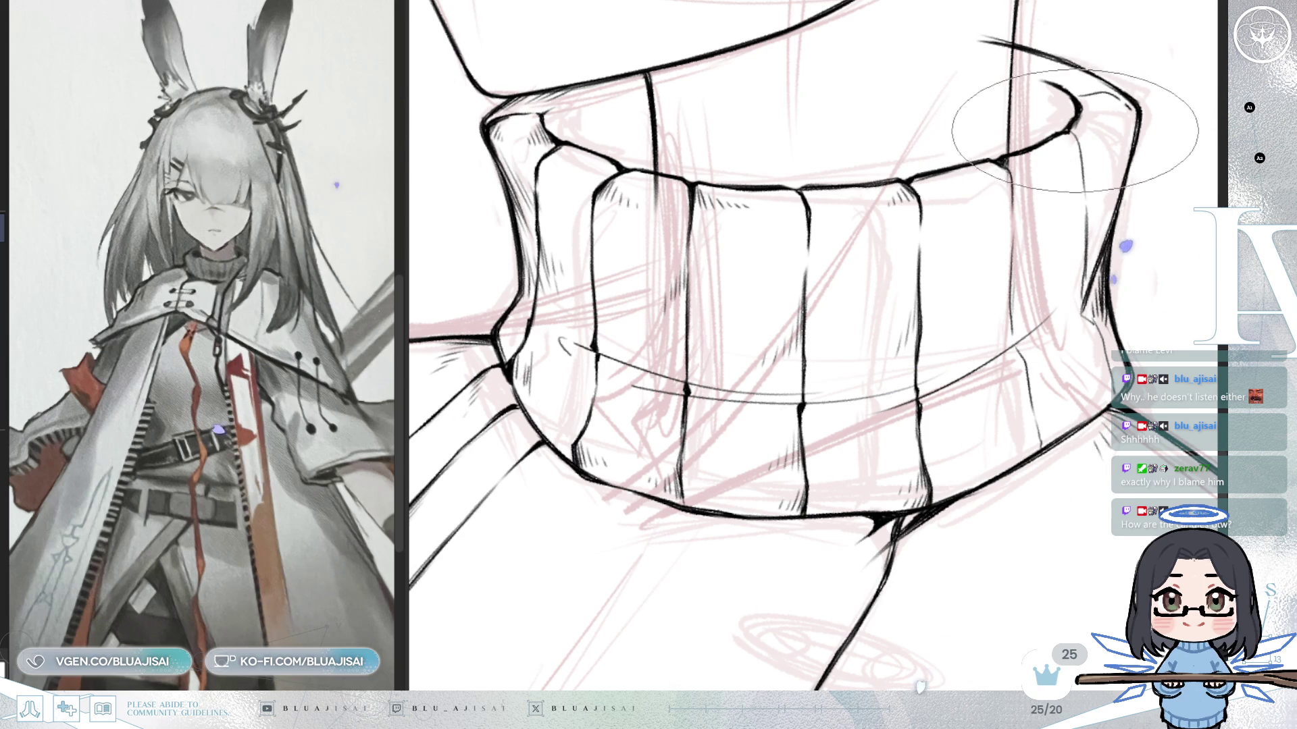
drag(1084, 122, 1094, 136)
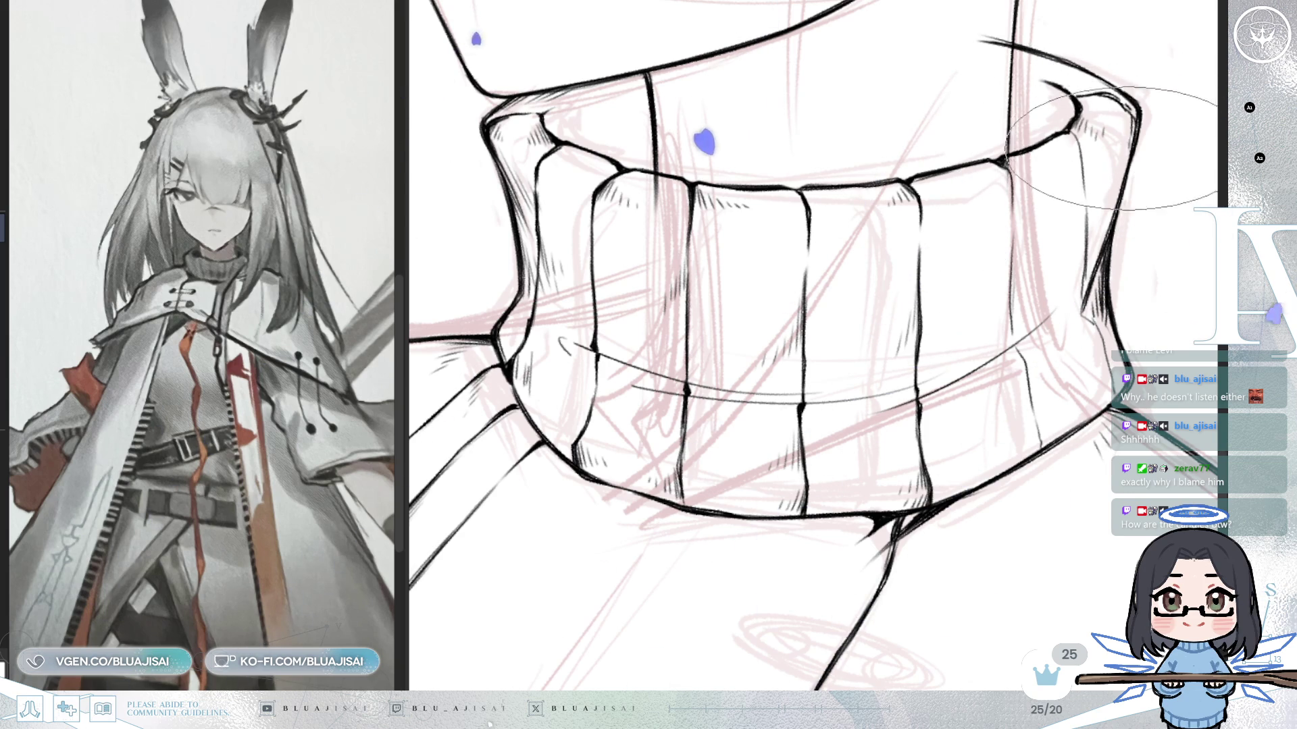
drag(1114, 152, 928, 237)
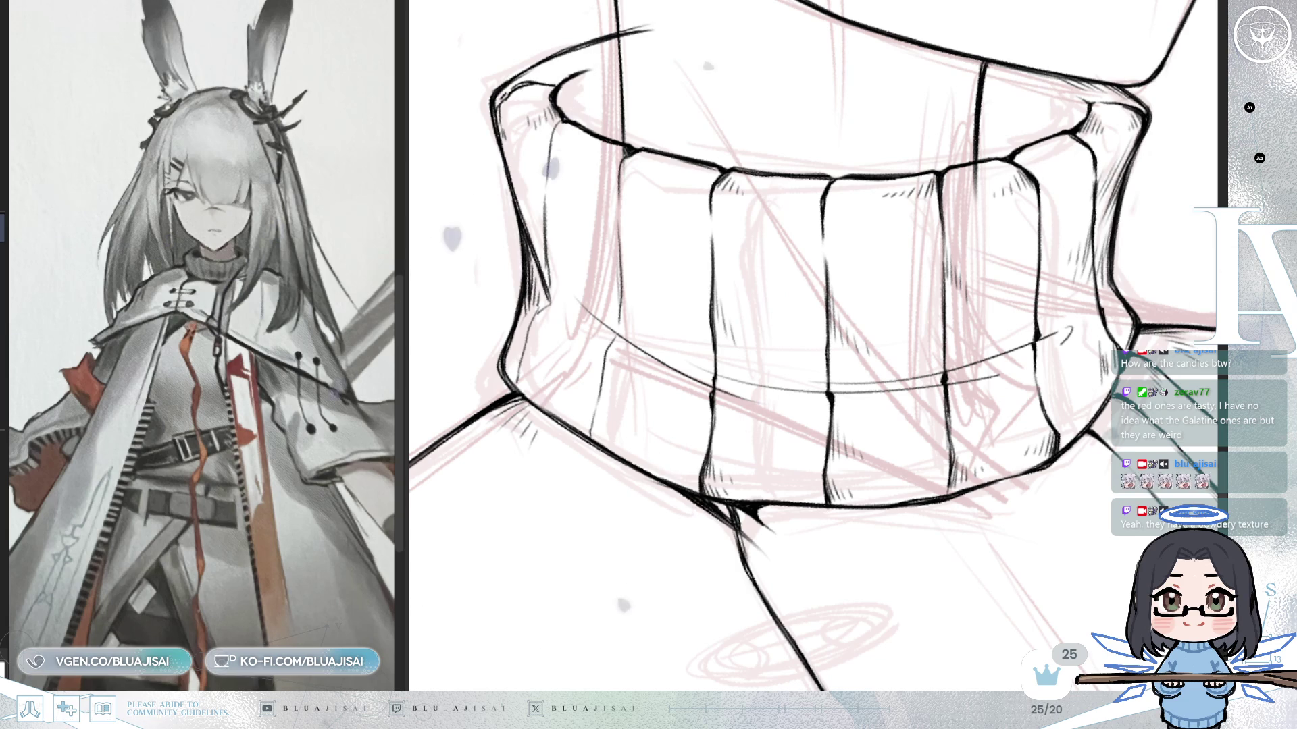
mouse_move(834, 39)
mouse_down()
mouse_move(619, 169)
mouse_move(620, 278)
mouse_up()
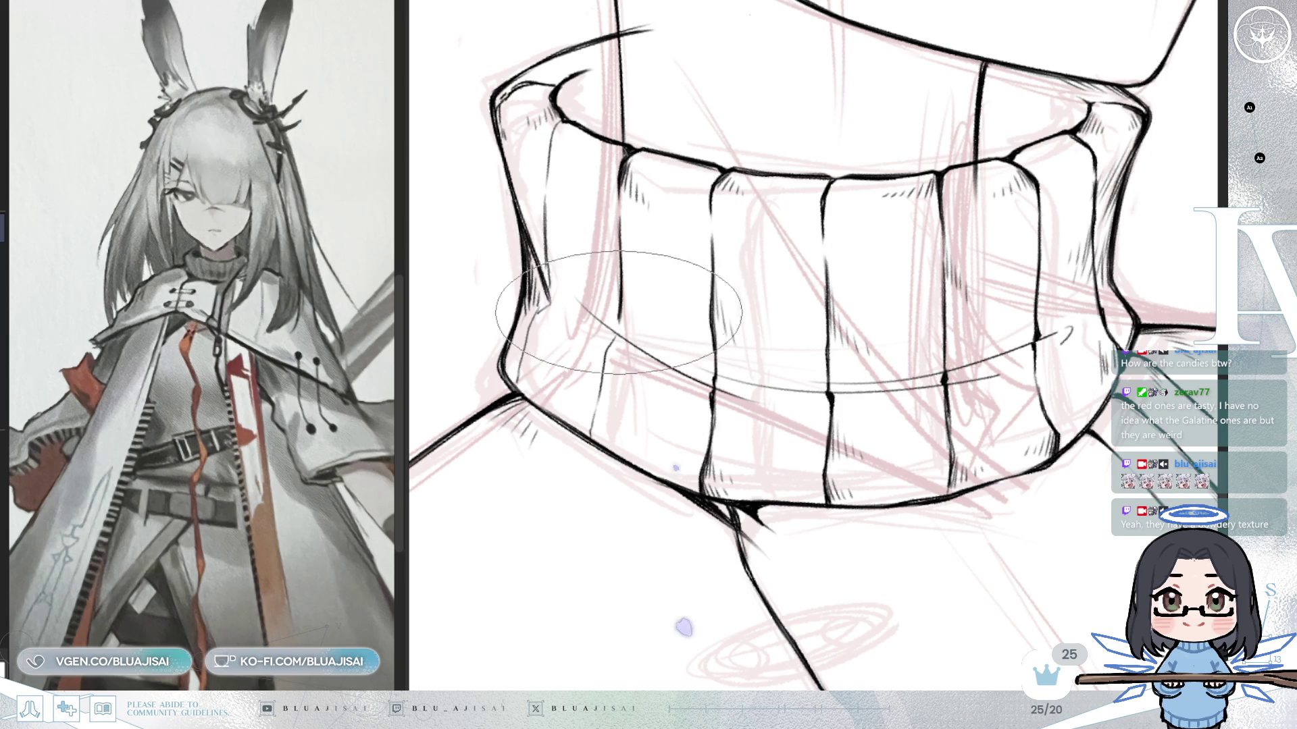
Hatch the collar's left side, its lower band and the top rim's inner edge.
drag(620, 321, 614, 332)
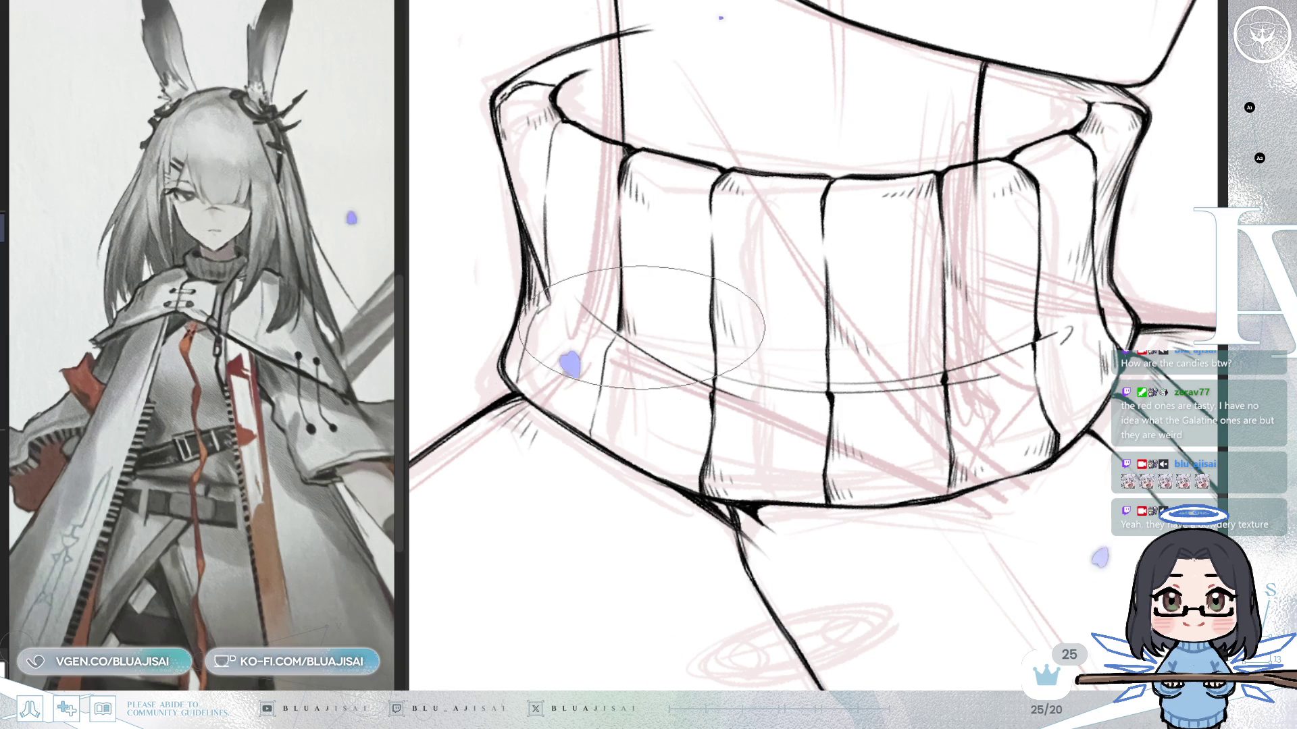
mouse_move(615, 332)
mouse_down()
mouse_move(592, 415)
mouse_move(623, 334)
mouse_move(563, 121)
mouse_move(559, 132)
mouse_move(577, 60)
mouse_move(608, 76)
mouse_up()
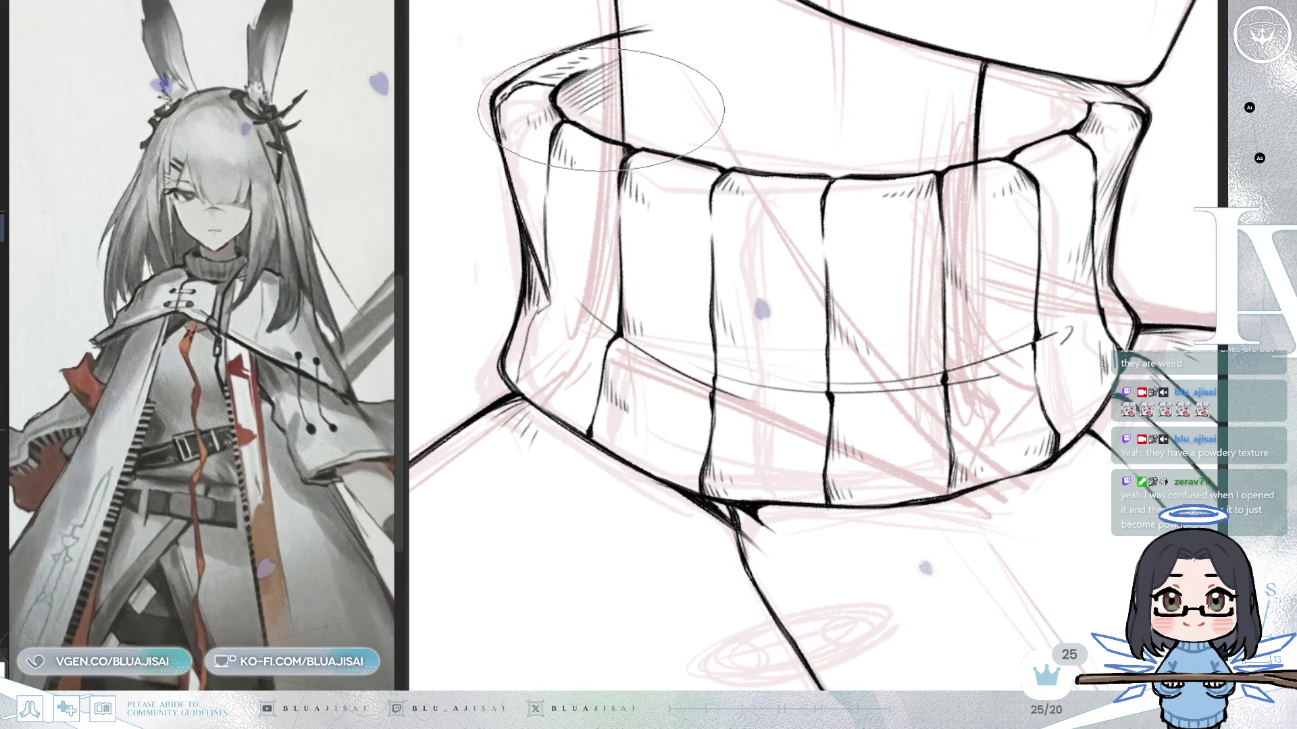
mouse_move(610, 76)
mouse_down()
mouse_move(687, 126)
mouse_move(692, 186)
mouse_up()
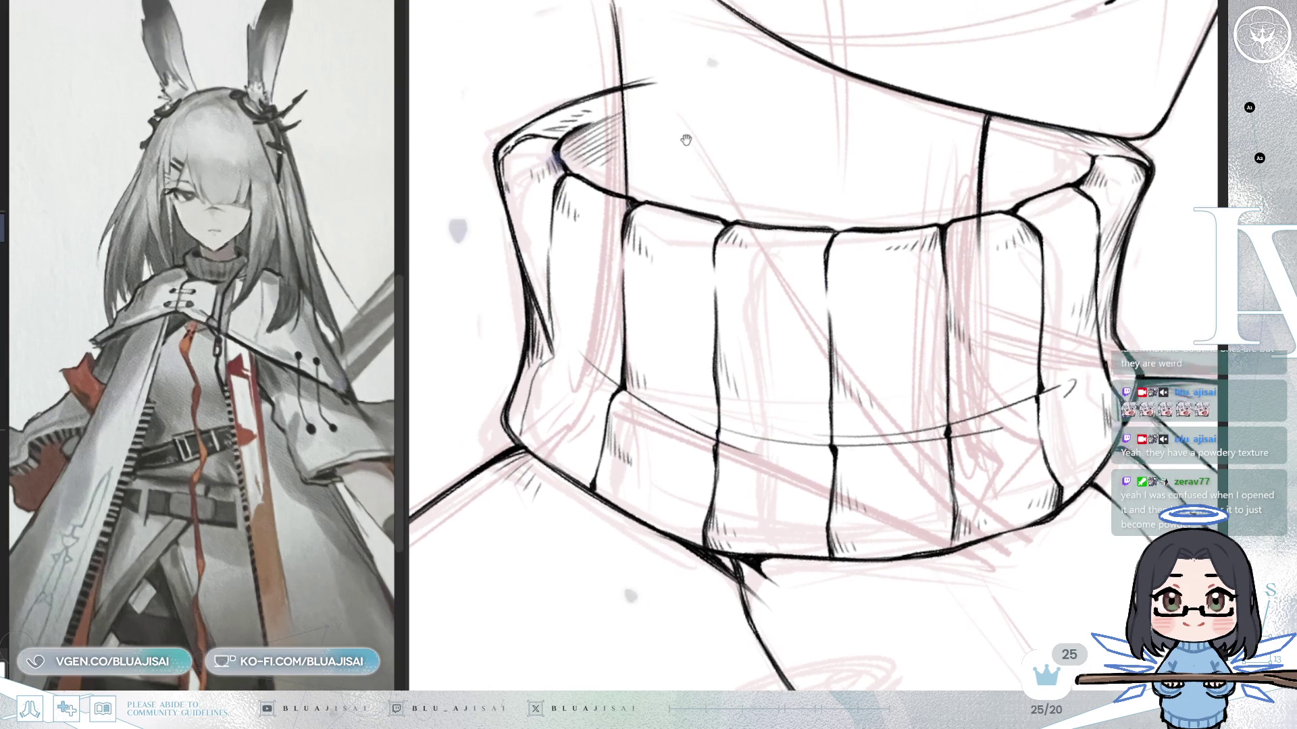
Adjust the brush size with the bracket keys and tilt the view for collar inking.
key(bracketleft)
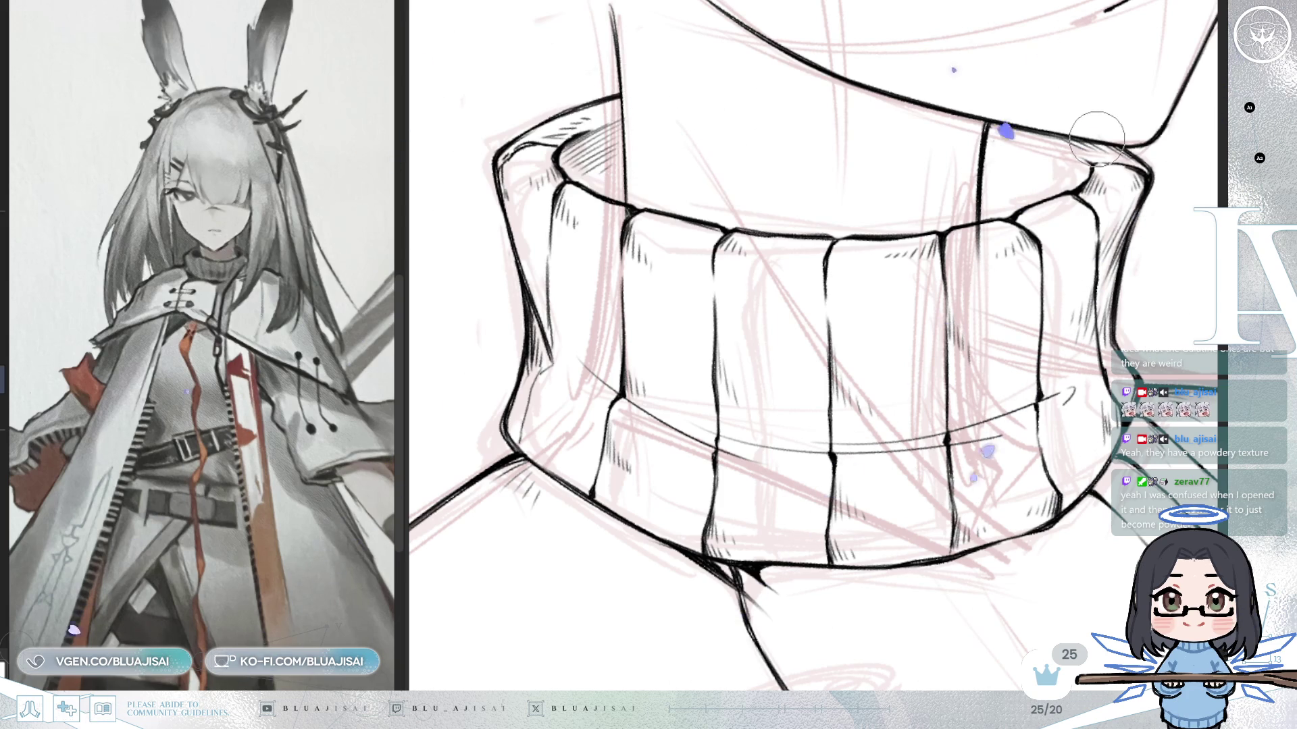
key(bracketright)
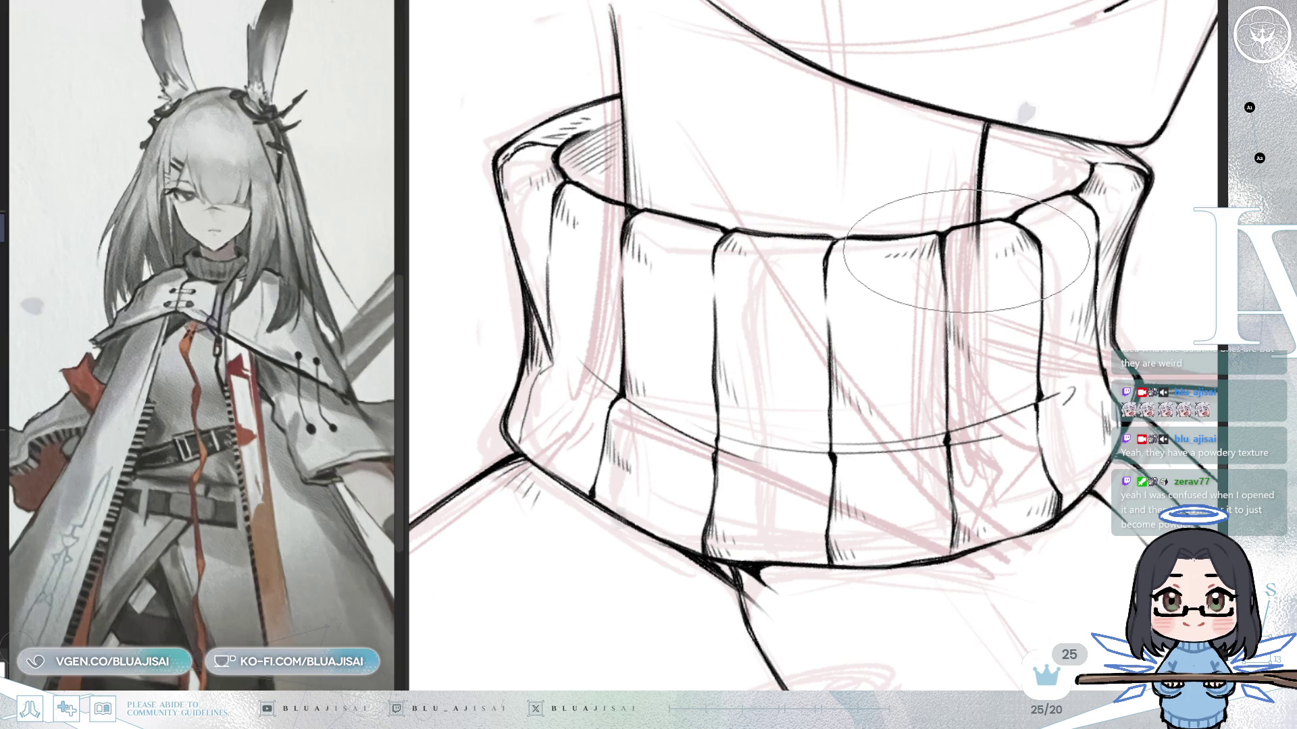
key(b)
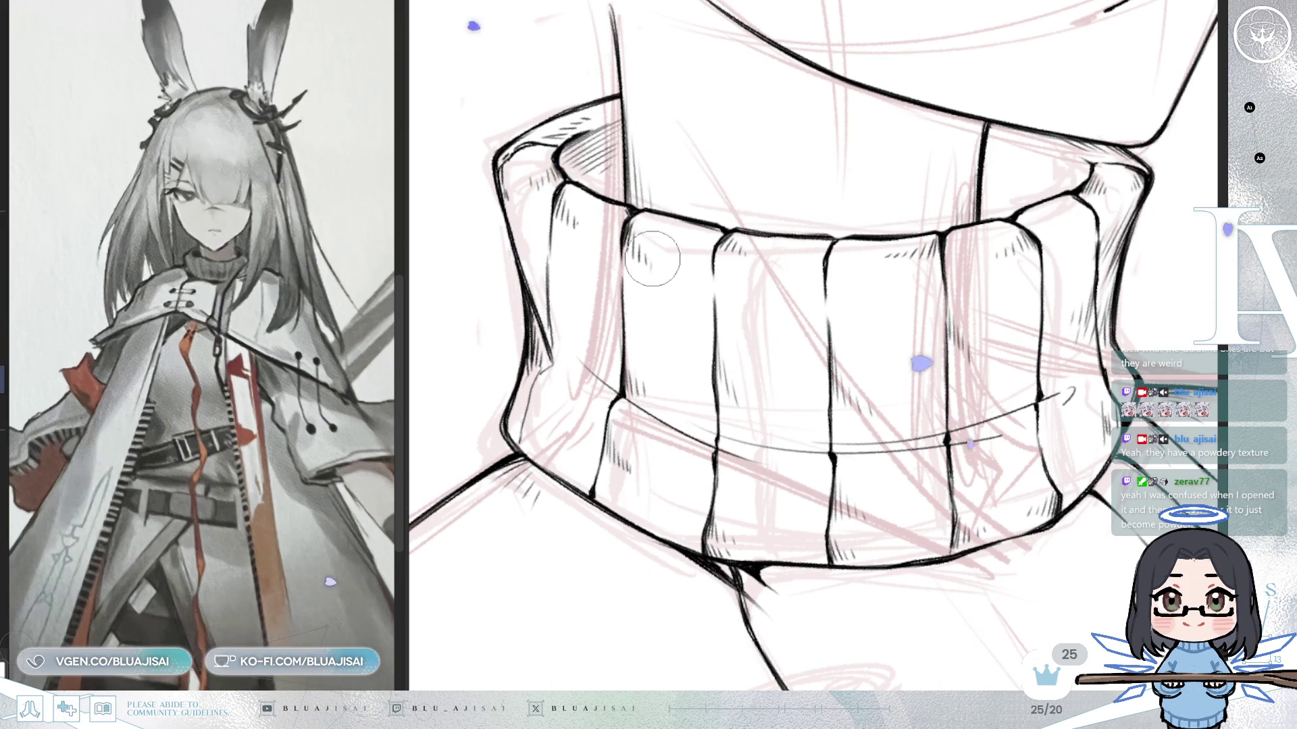
scroll(731, 393, down, 2)
scroll(770, 398, down, 2)
scroll(840, 403, down, 2)
scroll(917, 408, down, 1)
drag(917, 408, 918, 372)
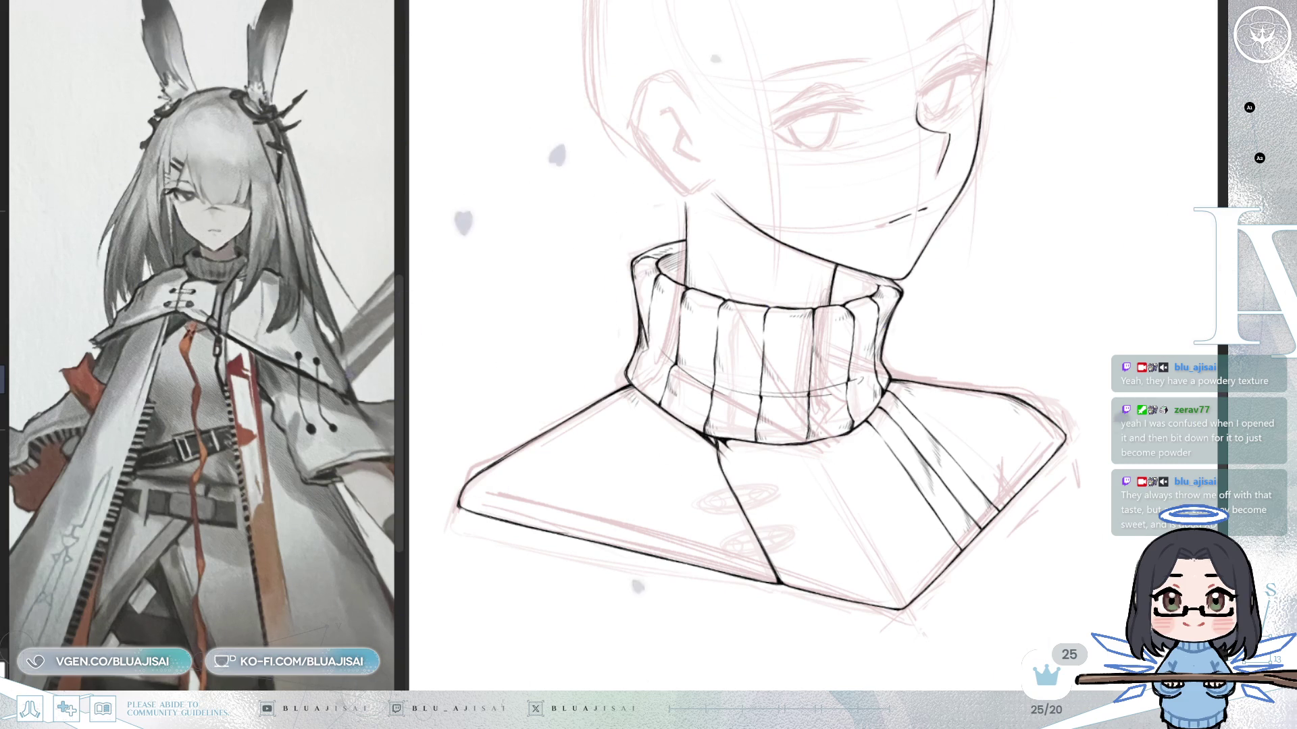
scroll(882, 182, up, 2)
scroll(781, 359, up, 2)
scroll(780, 359, up, 2)
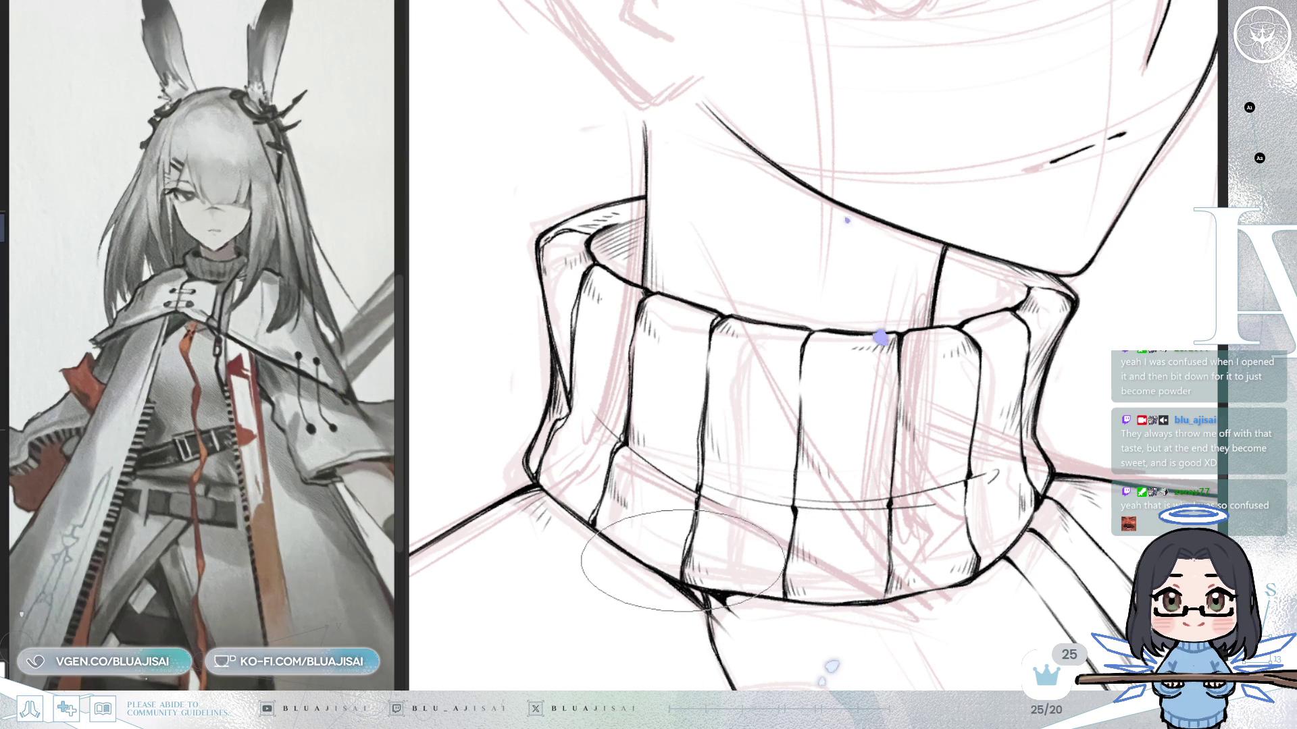
Tilt the canvas to bring the collar's lower right rim to a comfortable hatching angle.
key(Delete)
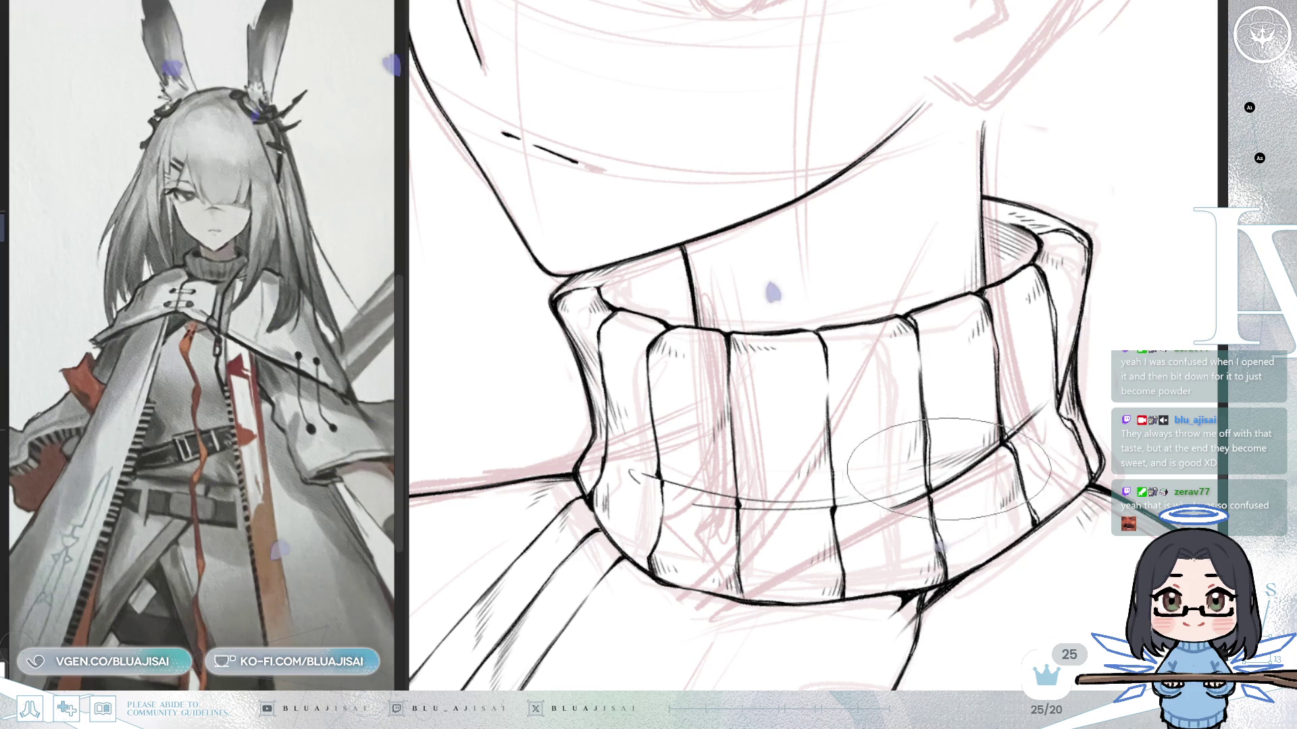
drag(944, 476, 945, 437)
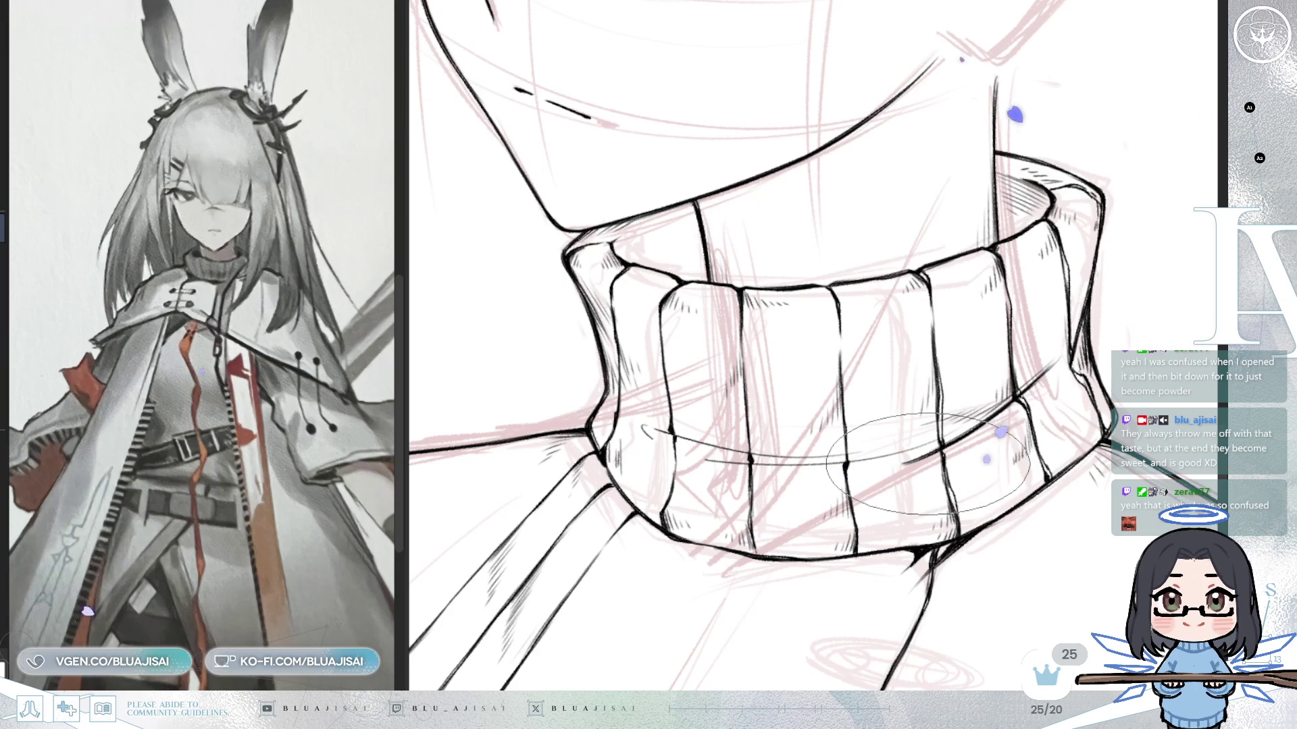
mouse_move(918, 456)
mouse_down()
mouse_move(729, 507)
mouse_move(901, 396)
mouse_up()
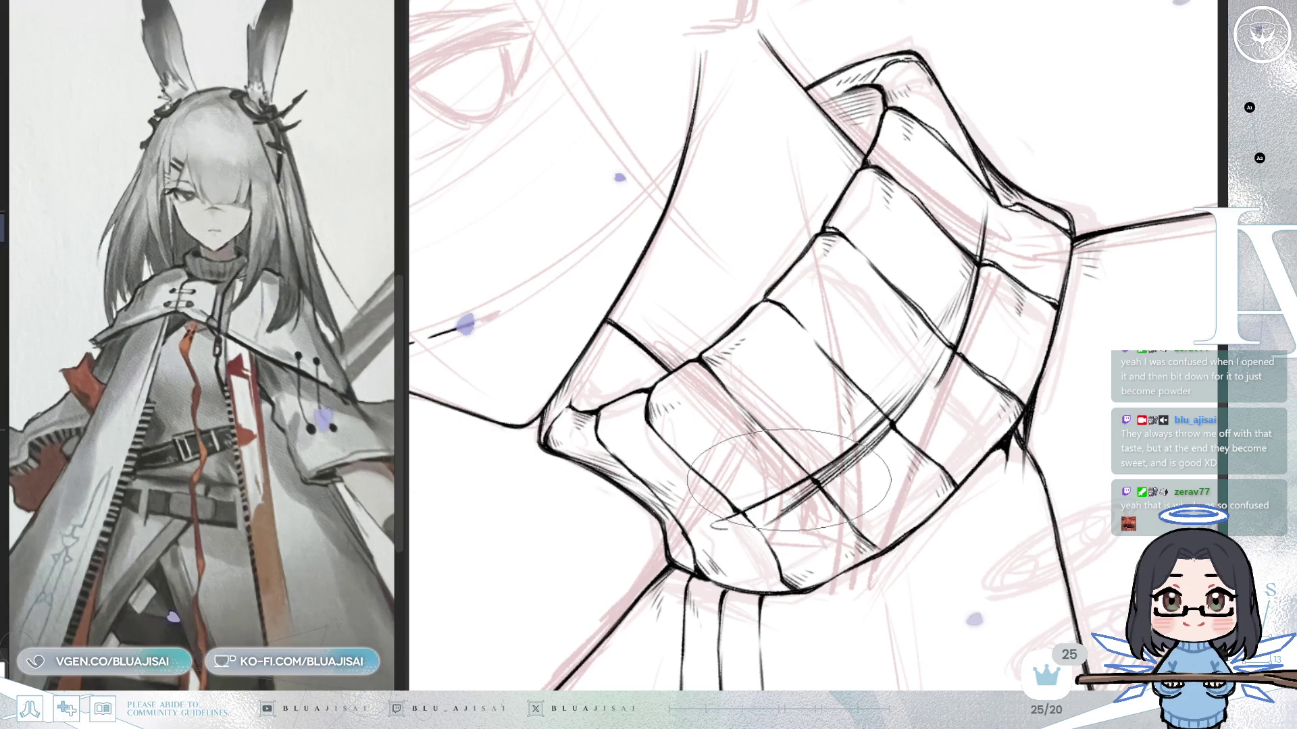
Reset and mirror the view, then tilt onto the collar's right and upper rim for hatching.
key(Home)
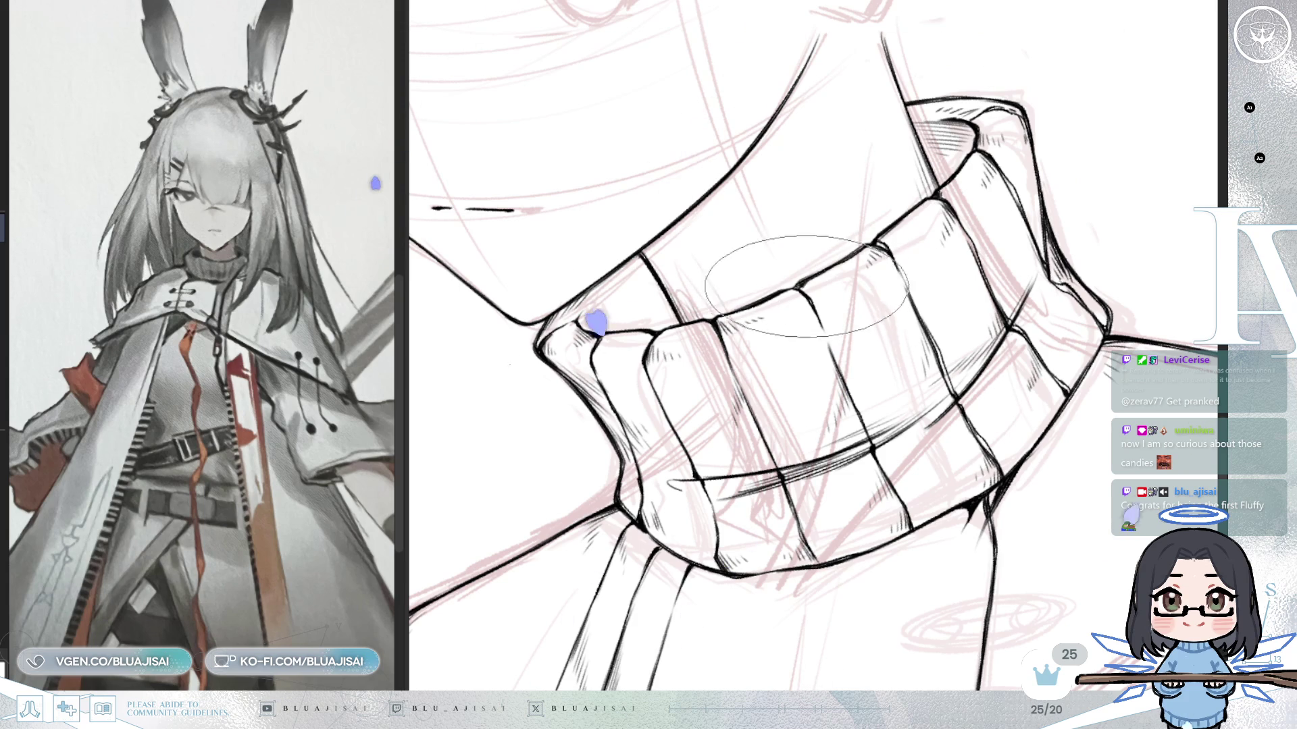
key(5)
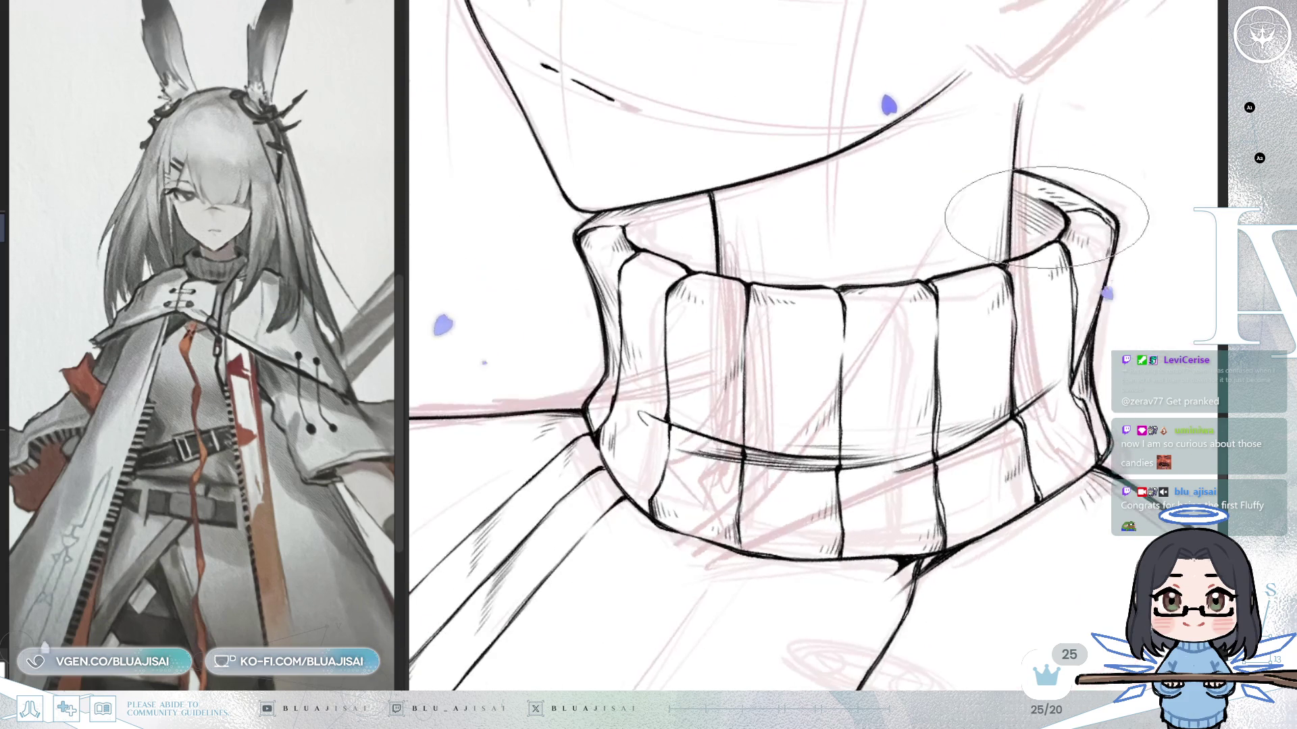
key(m)
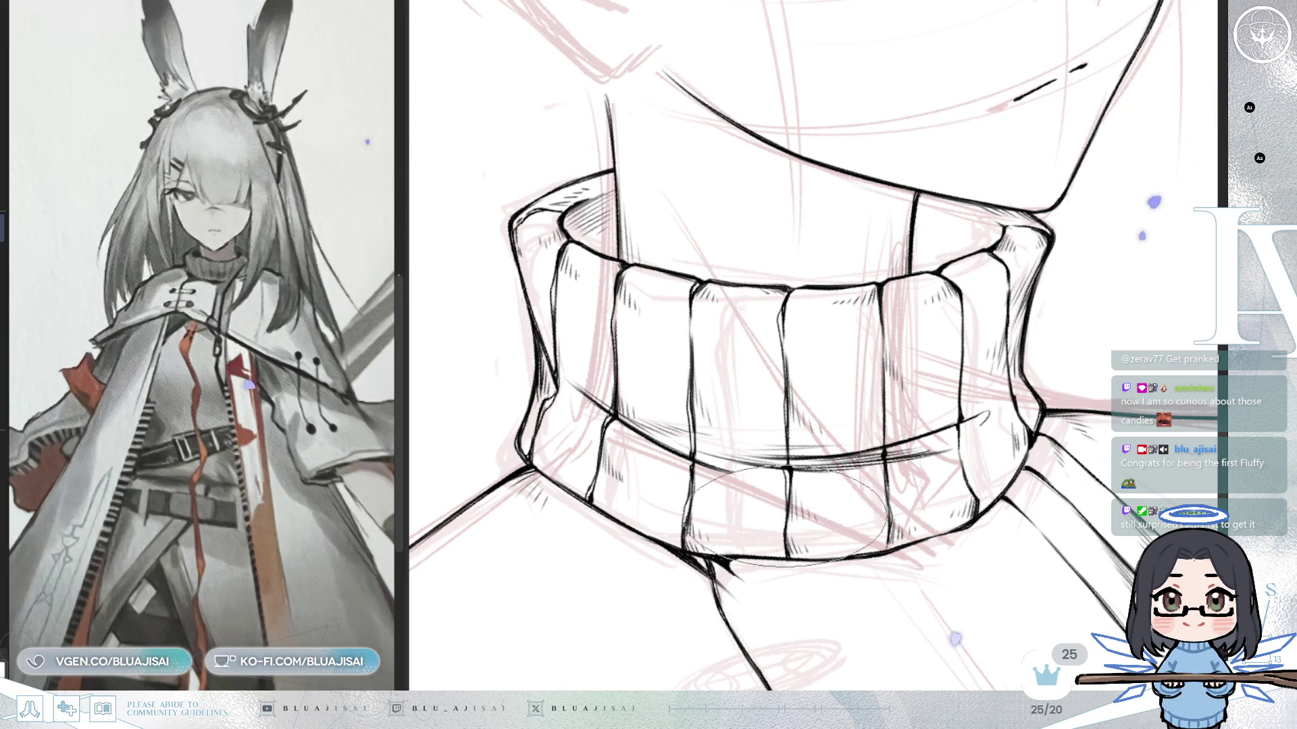
drag(874, 394, 870, 412)
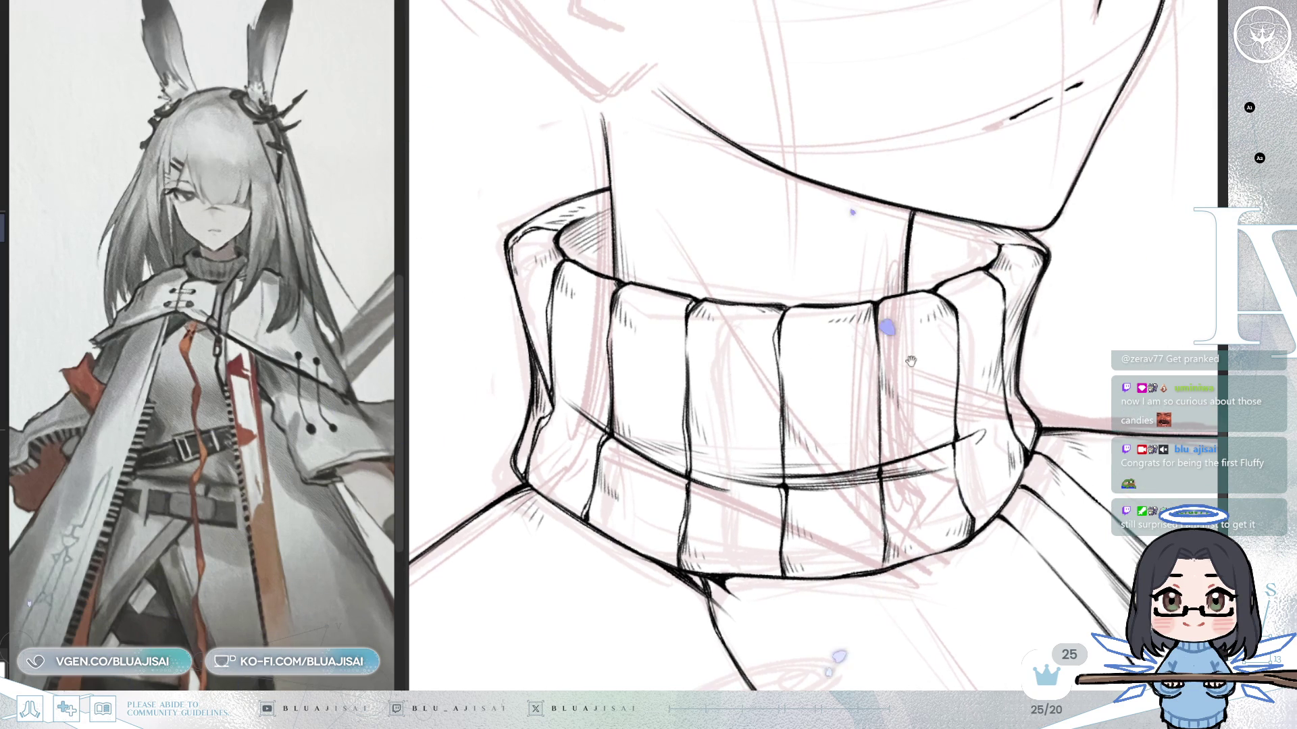
drag(894, 370, 896, 376)
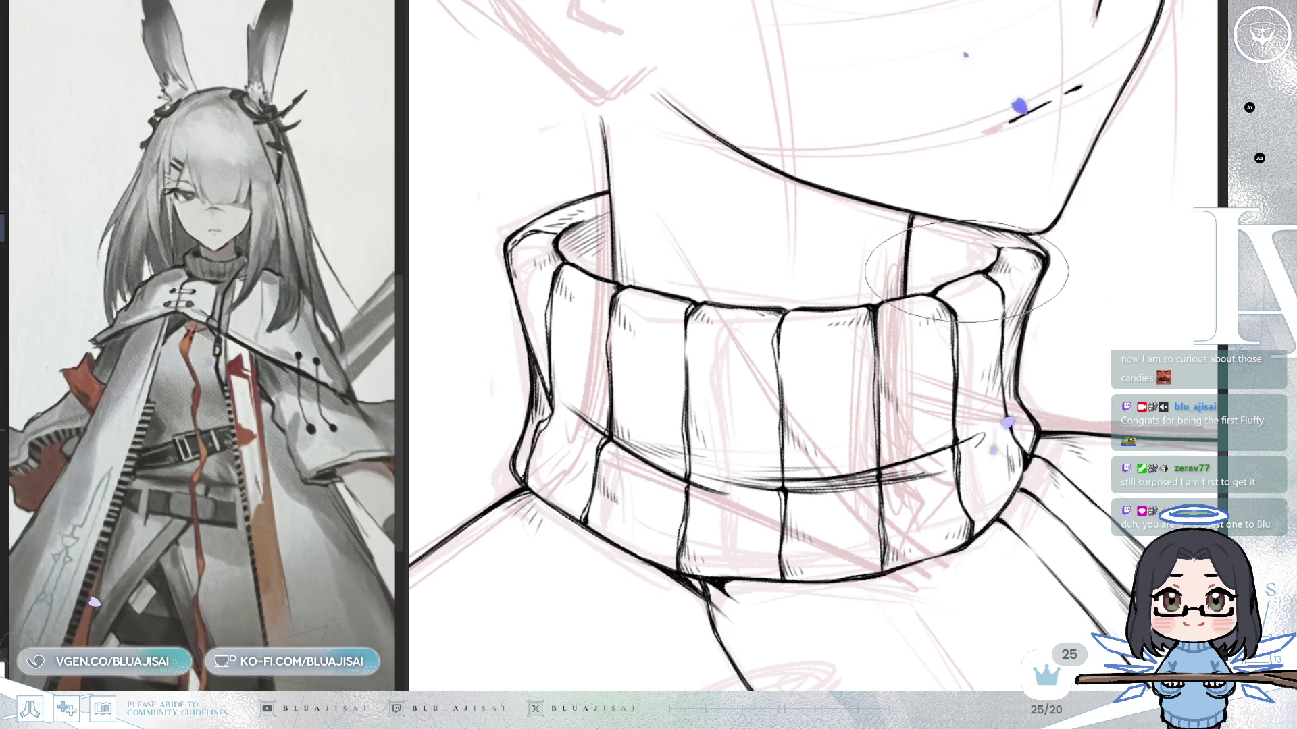
drag(977, 284, 1003, 262)
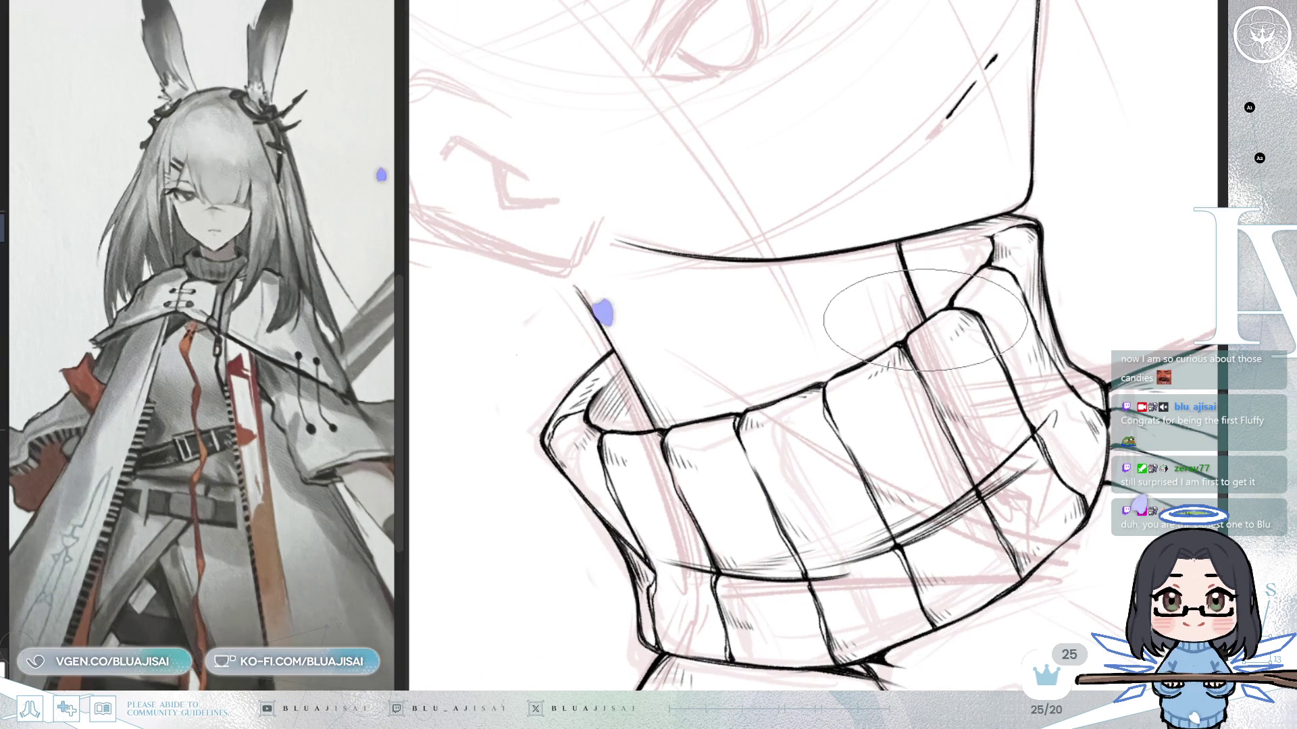
mouse_move(973, 304)
mouse_down()
mouse_move(994, 296)
mouse_move(770, 289)
mouse_move(854, 262)
mouse_move(864, 273)
mouse_up()
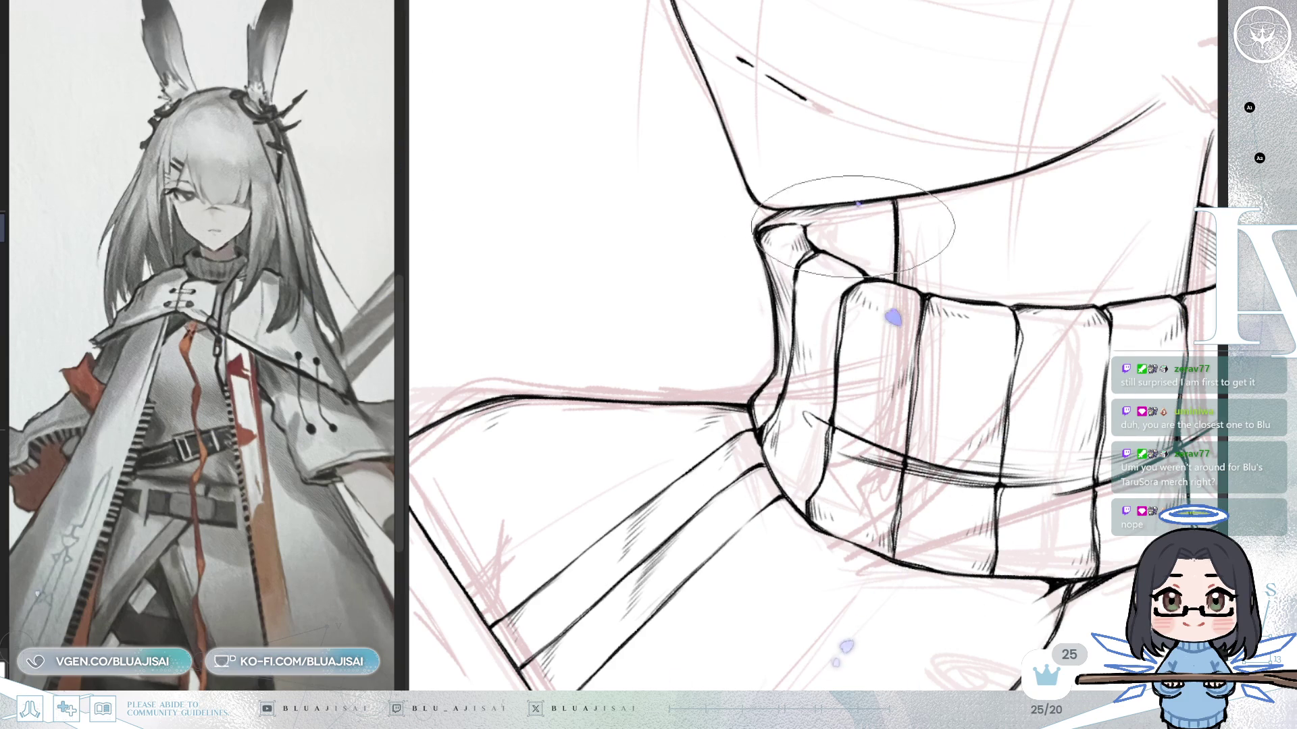
scroll(845, 225, down, 3)
scroll(891, 263, down, 2)
scroll(907, 278, right, 1)
scroll(952, 268, right, 1)
scroll(1003, 254, right, 1)
scroll(1064, 238, right, 1)
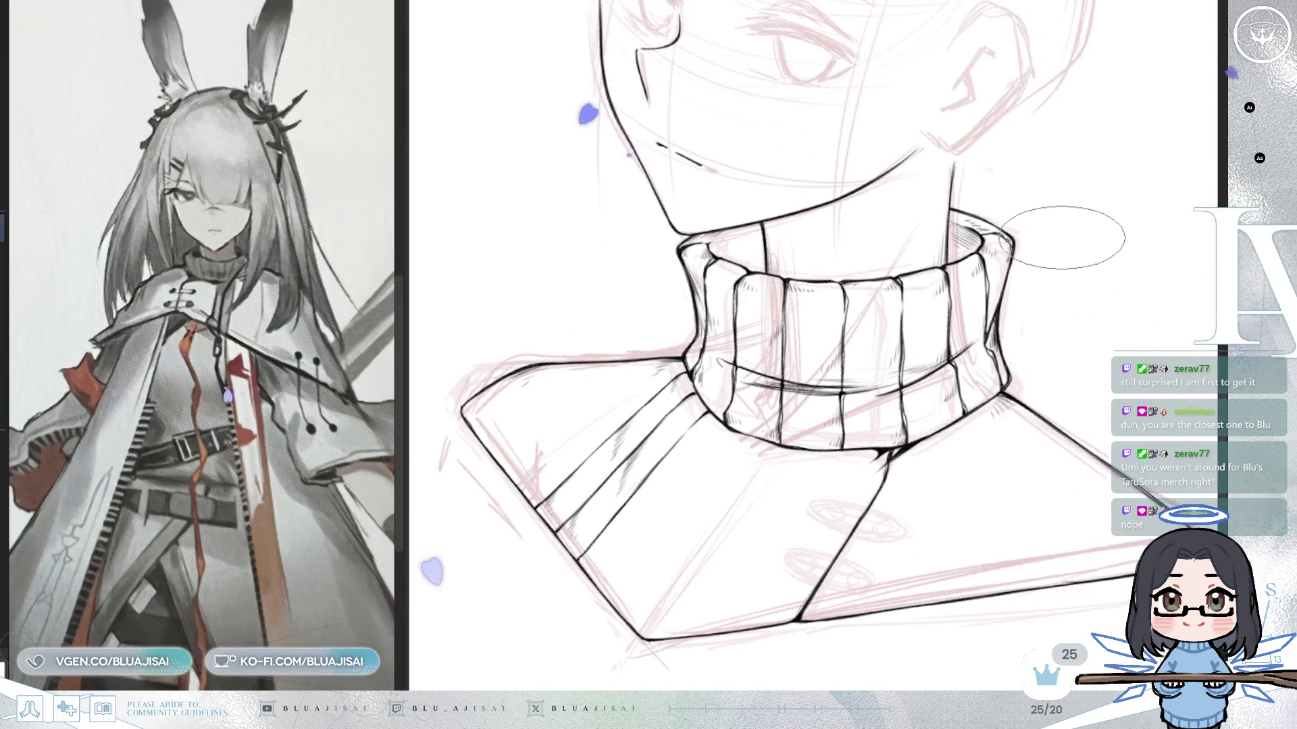
key(Delete)
drag(950, 393, 1008, 233)
key(Delete)
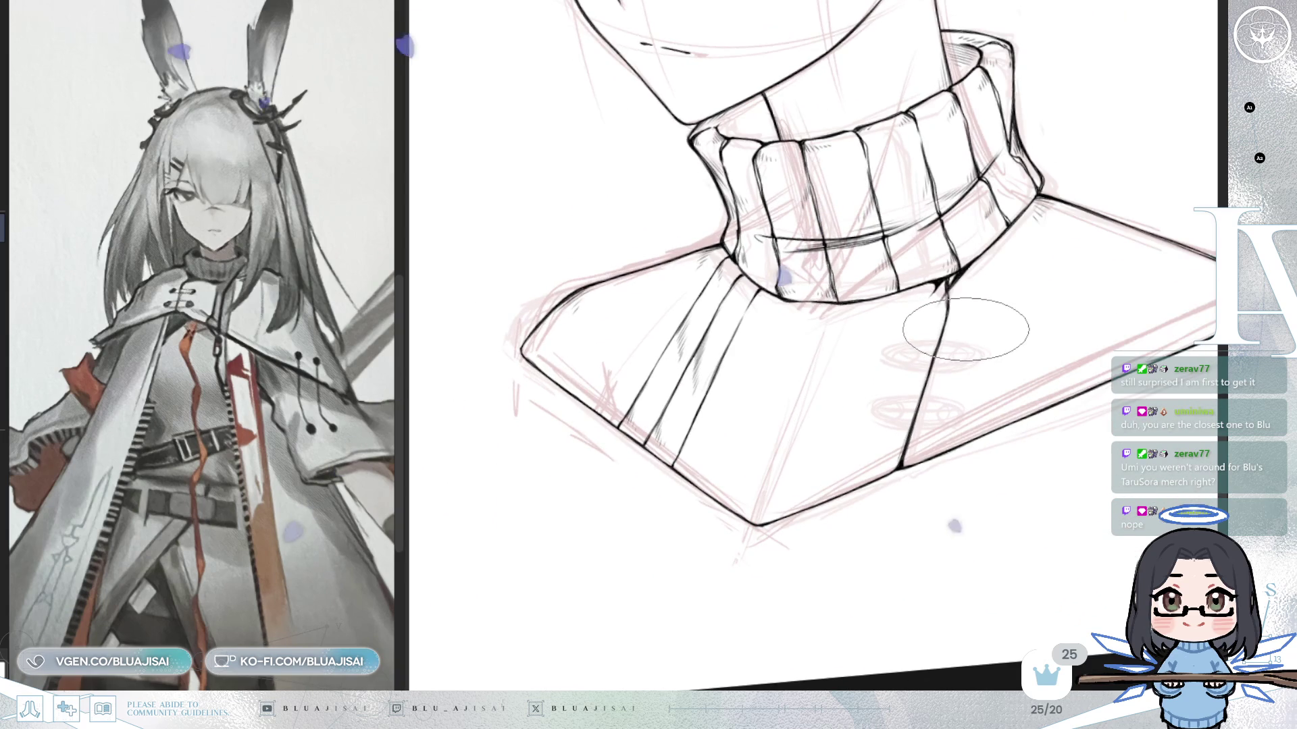
key(Delete)
scroll(915, 346, up, 2)
scroll(811, 305, up, 1)
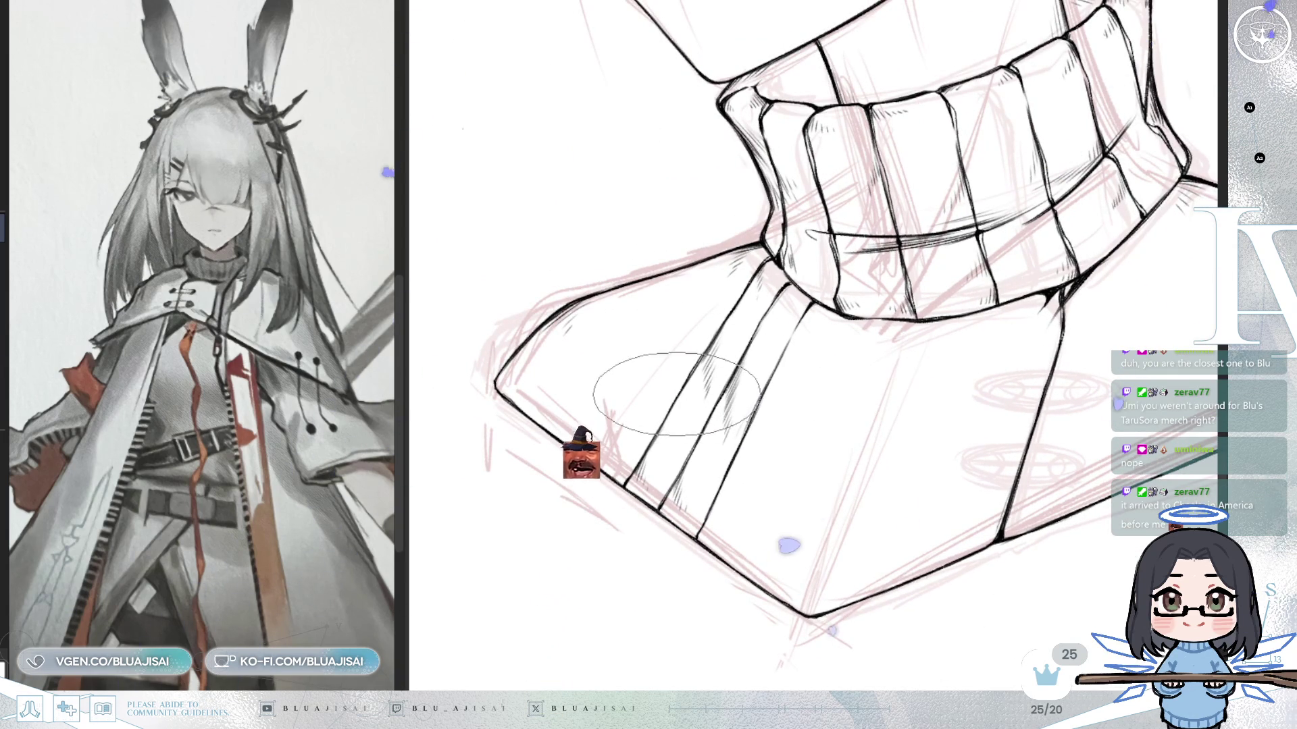
Shift the view toward the shoulder area and flip the canvas back horizontally.
drag(723, 400, 731, 391)
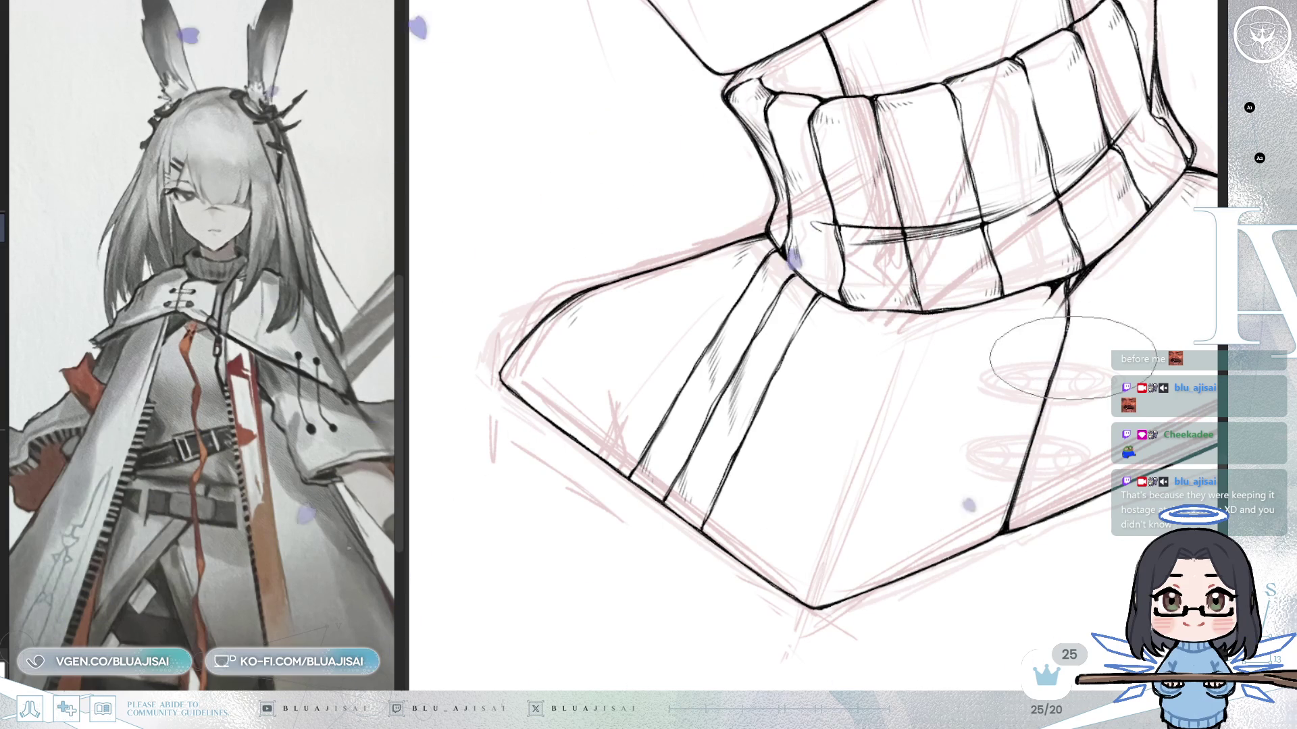
key(h)
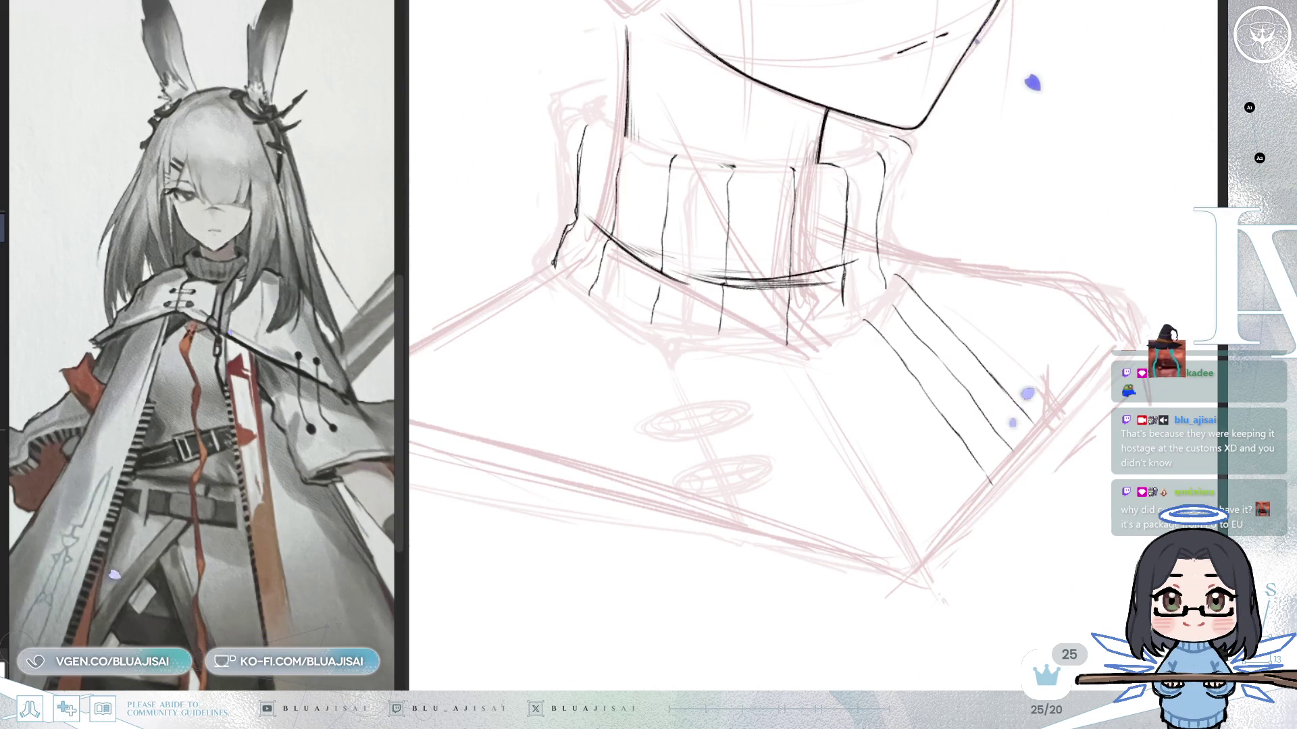
Draw a curve along the neck's left side, erase a selection, then undo to restore the lineart.
mouse_move(965, 368)
mouse_down()
mouse_move(965, 449)
mouse_move(982, 446)
mouse_up()
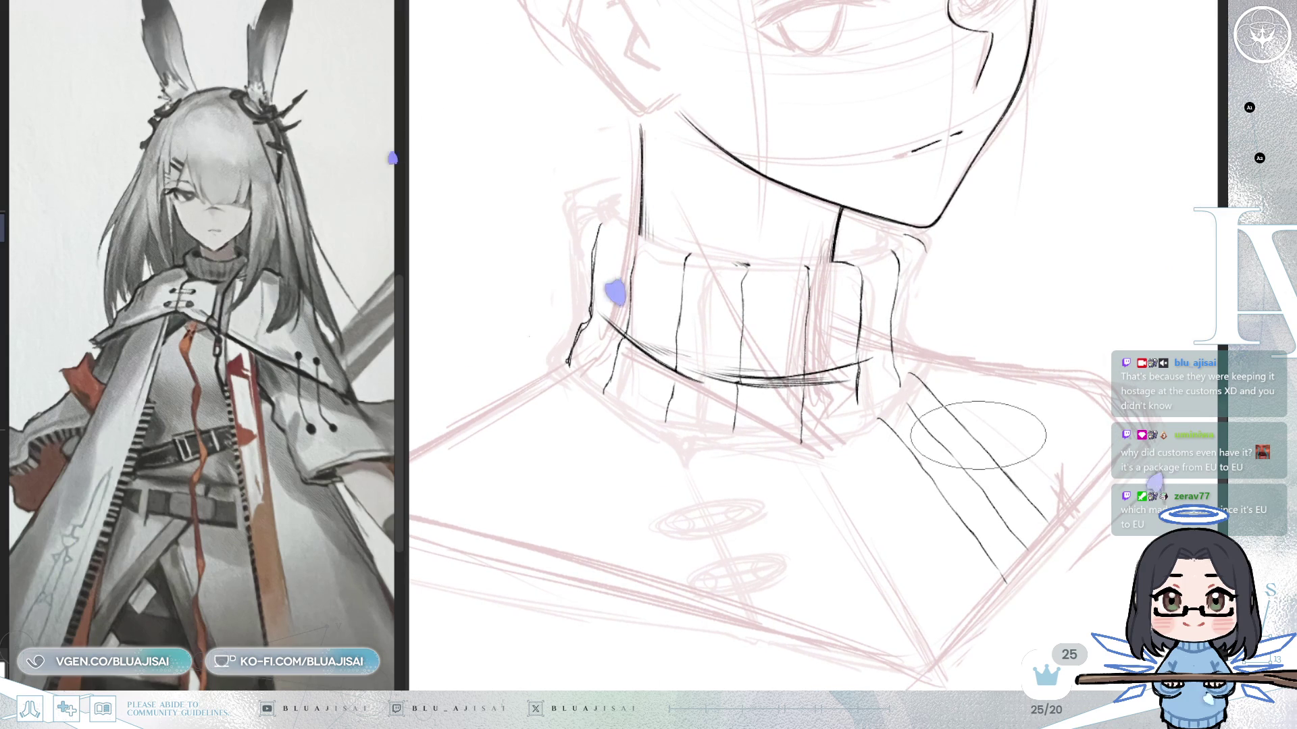
key(ctrl+z)
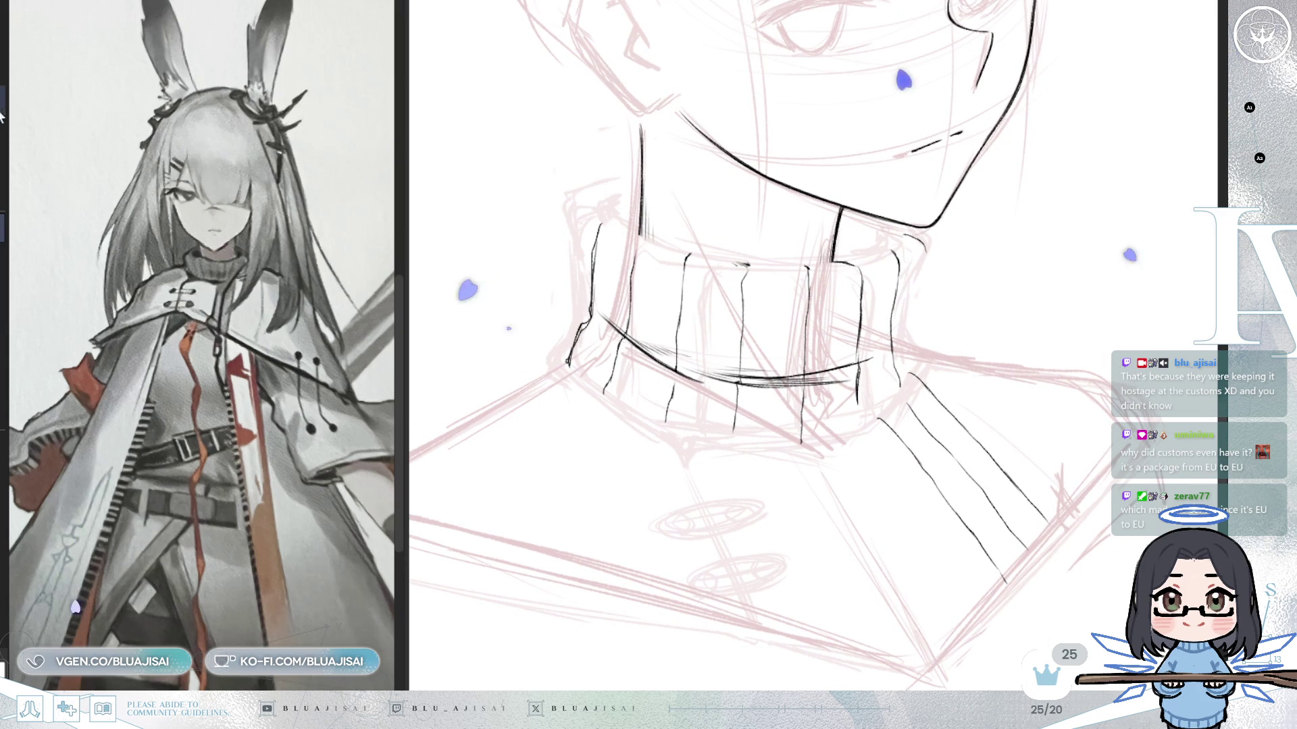
mouse_move(615, 197)
mouse_down()
mouse_move(541, 296)
mouse_move(949, 302)
mouse_move(874, 232)
mouse_up()
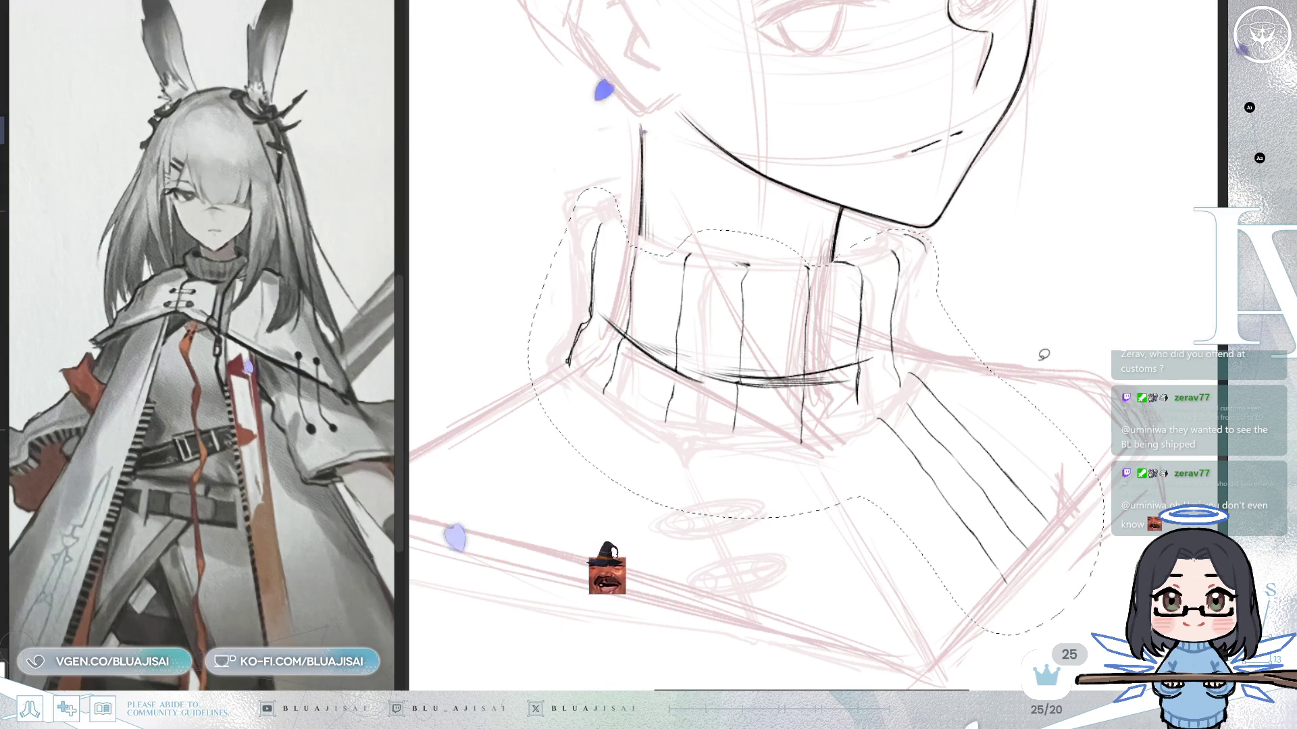
key(Delete)
key(ctrl+d)
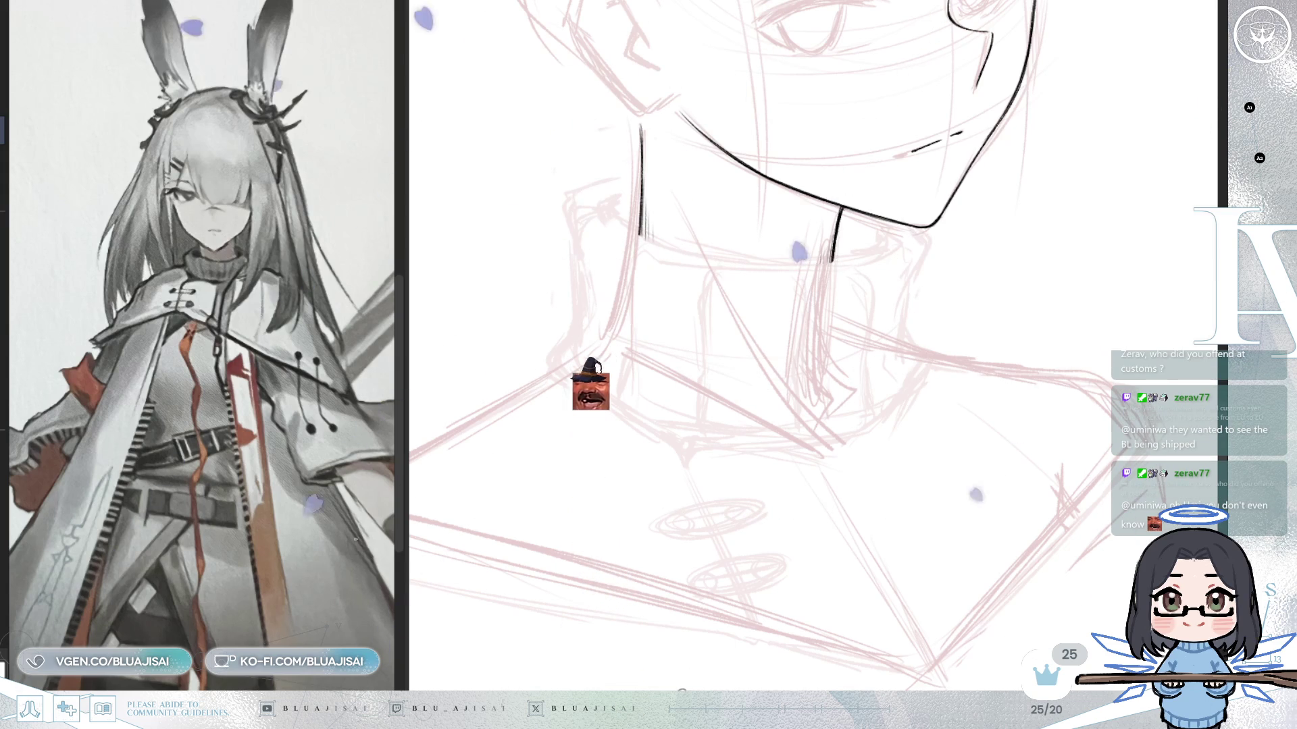
key(ctrl+z)
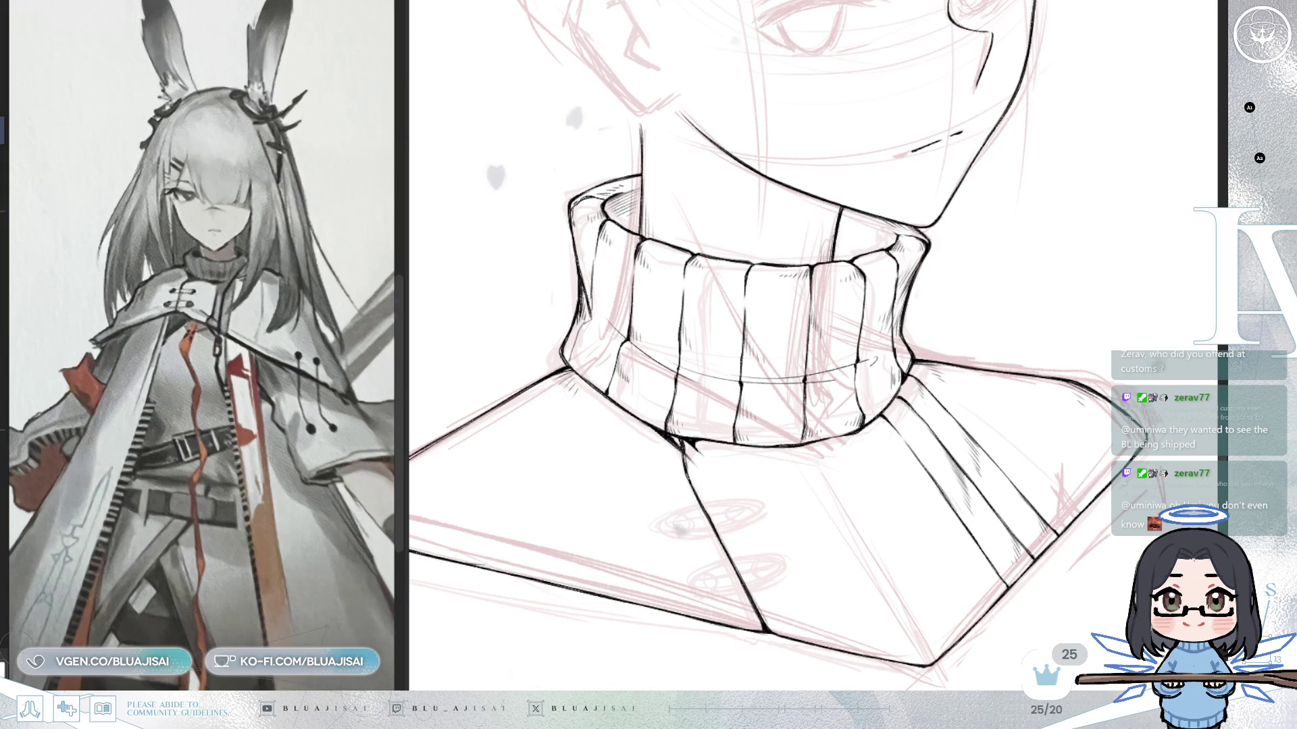
Ink the collar's curved lower edge and a small loop on the sweater front.
drag(613, 344, 874, 357)
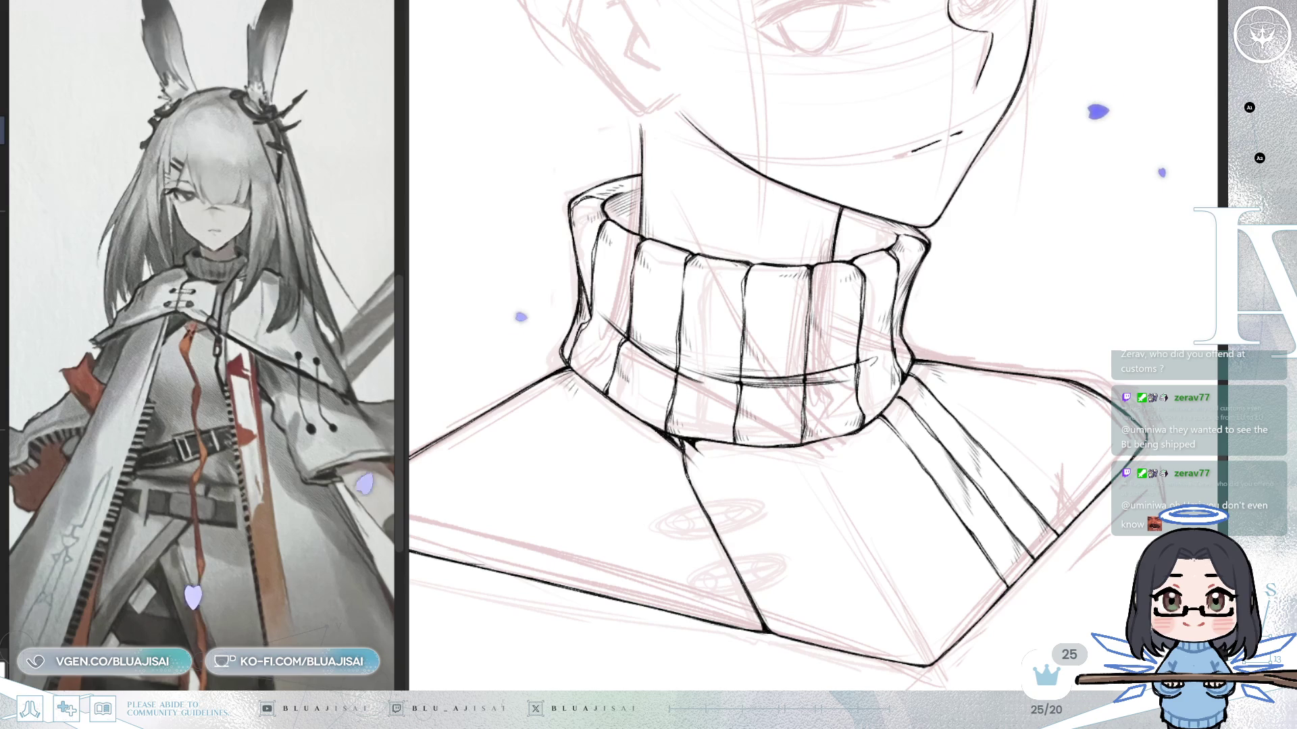
scroll(839, 485, up, 2)
scroll(840, 485, up, 2)
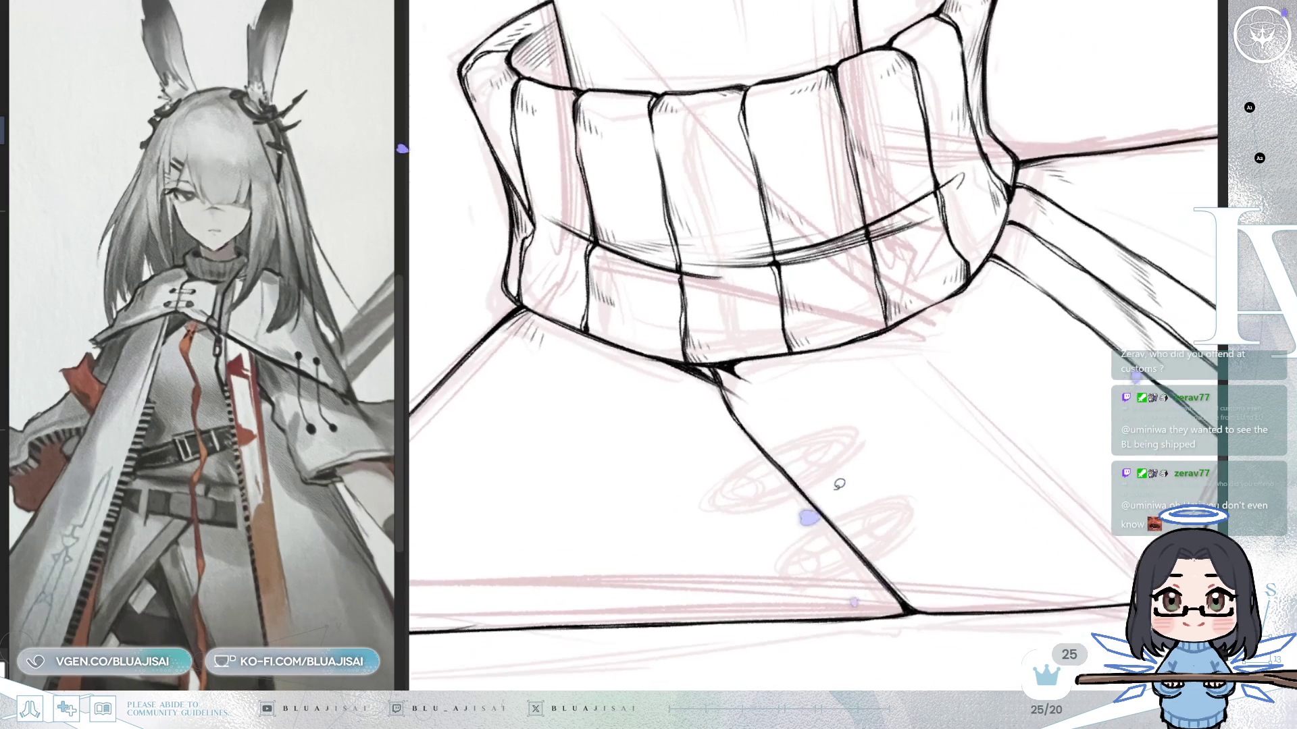
scroll(829, 473, up, 2)
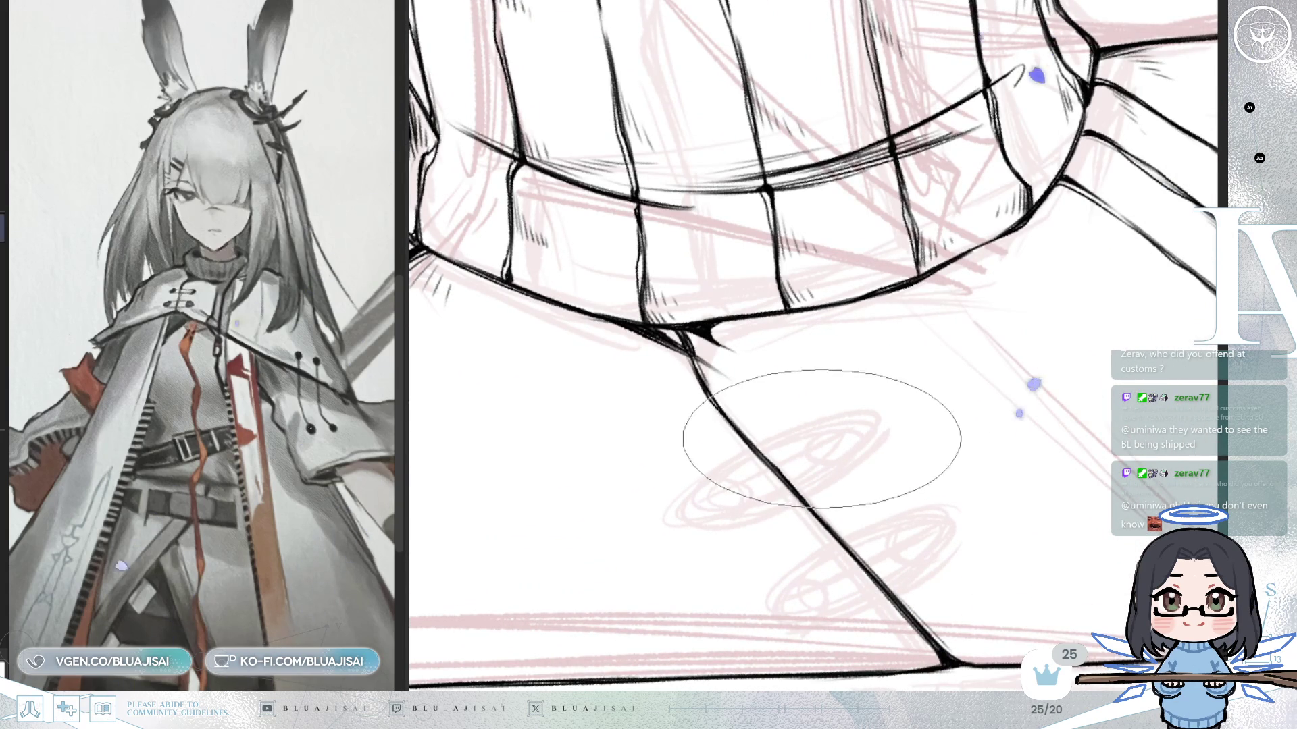
drag(803, 463, 805, 449)
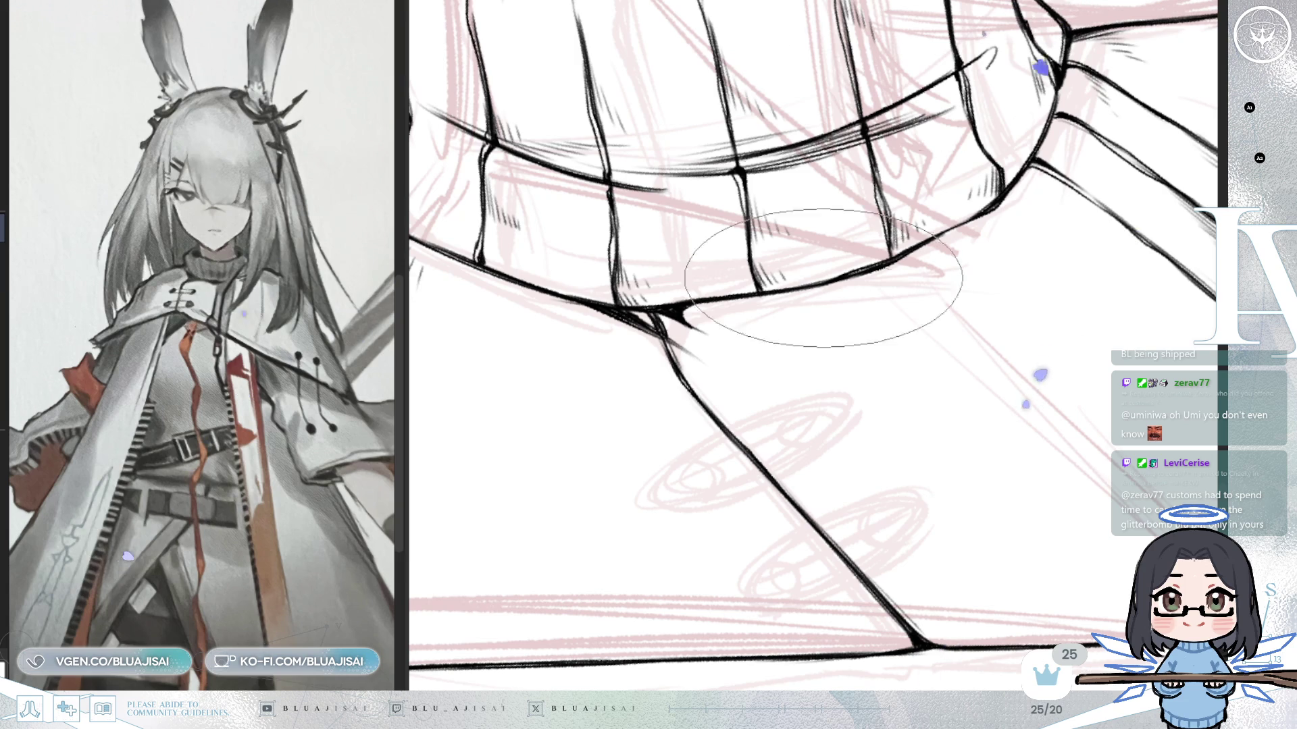
scroll(770, 385, down, 2)
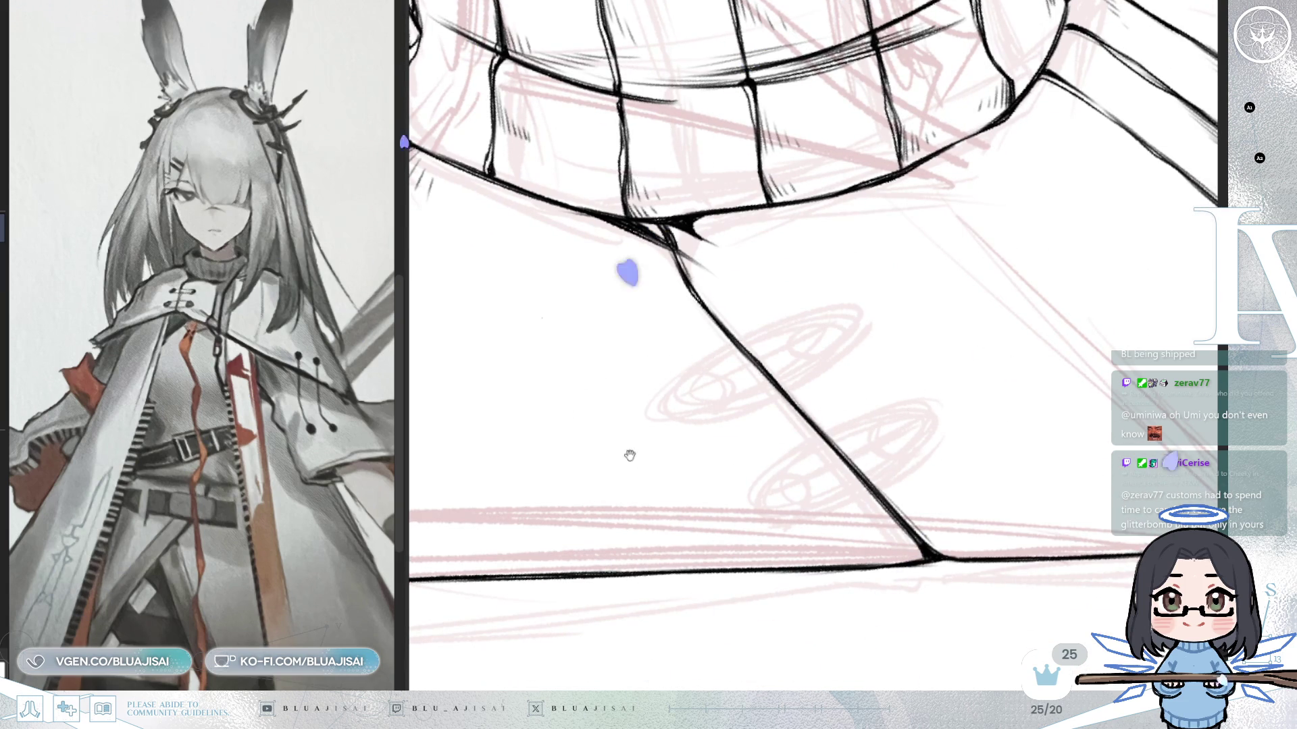
scroll(797, 326, down, 1)
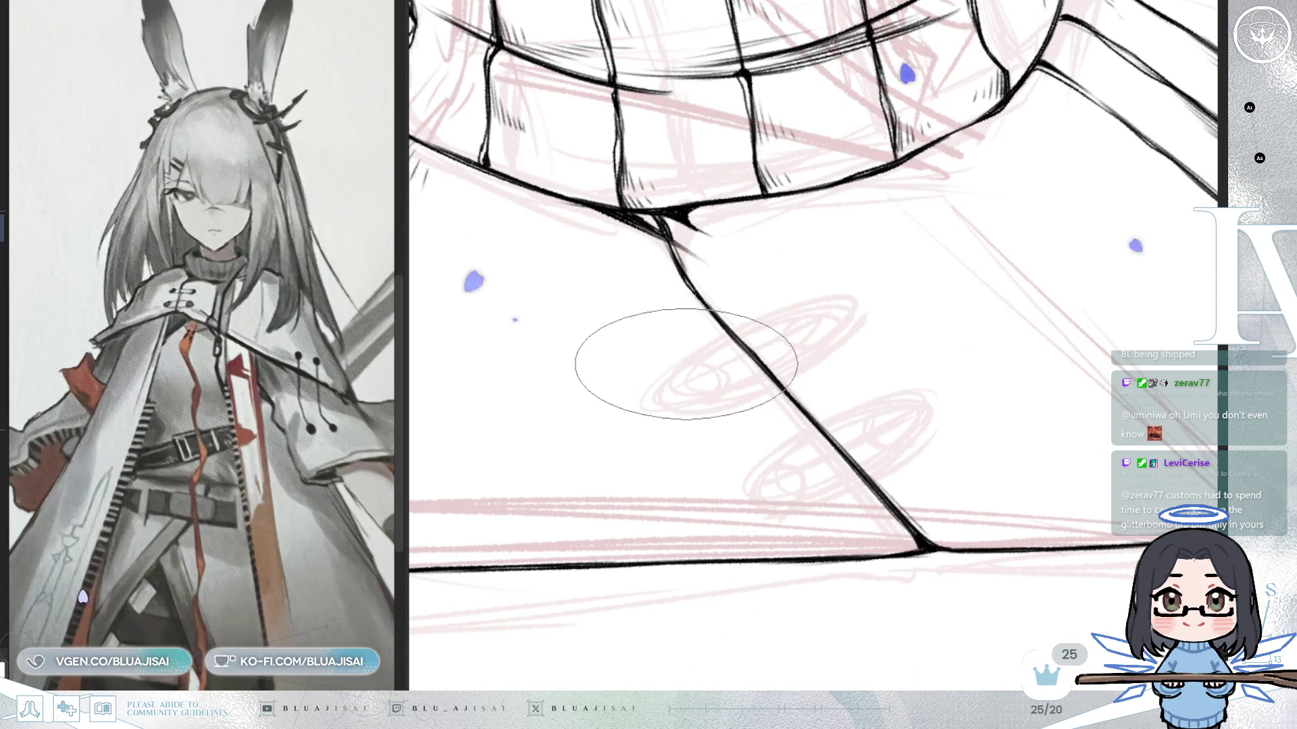
drag(674, 370, 691, 411)
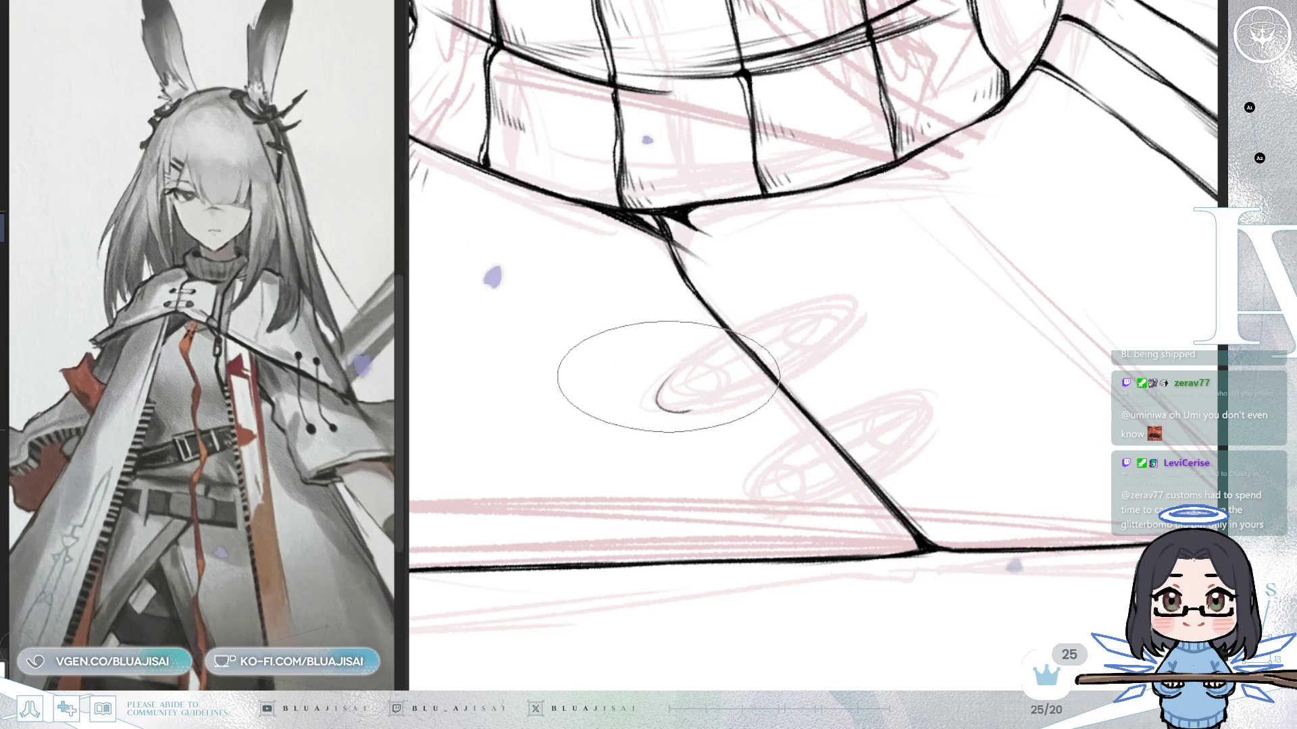
drag(669, 377, 722, 398)
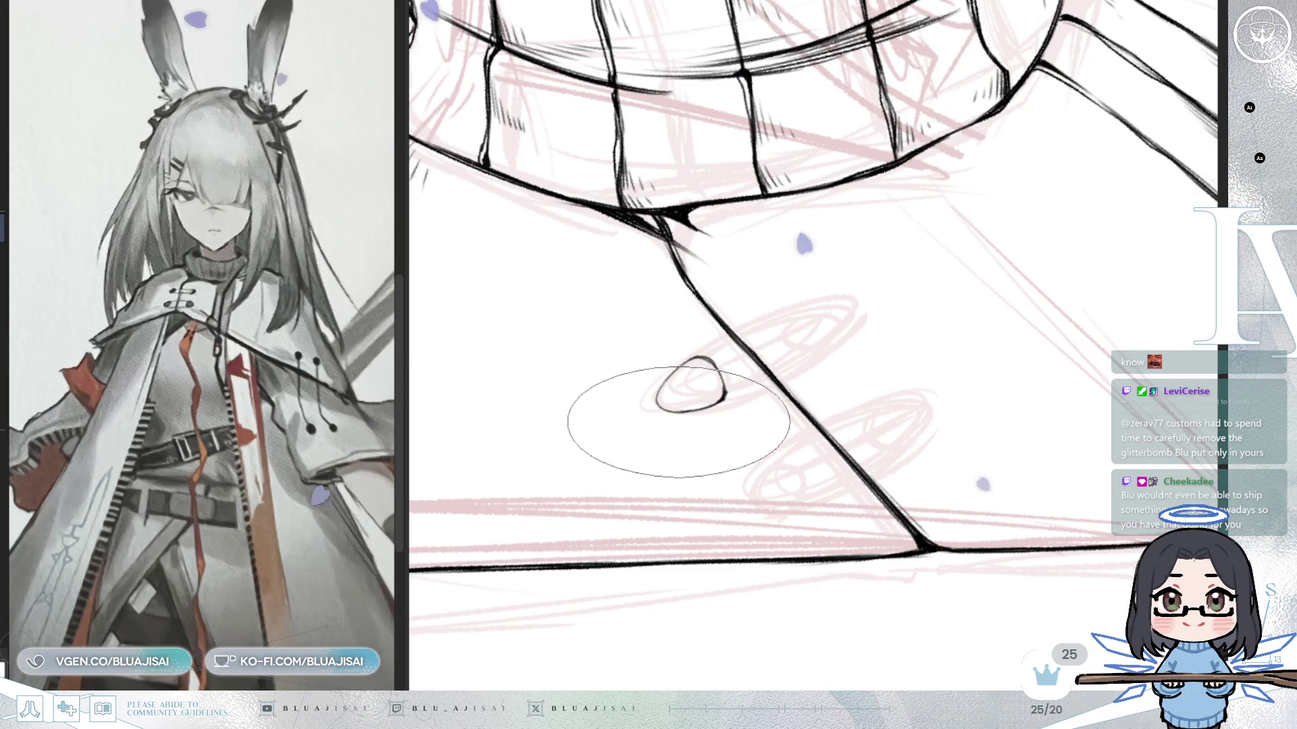
Rotate and tilt the canvas to a comfortable angle around the sweater-front loop.
drag(679, 420, 745, 373)
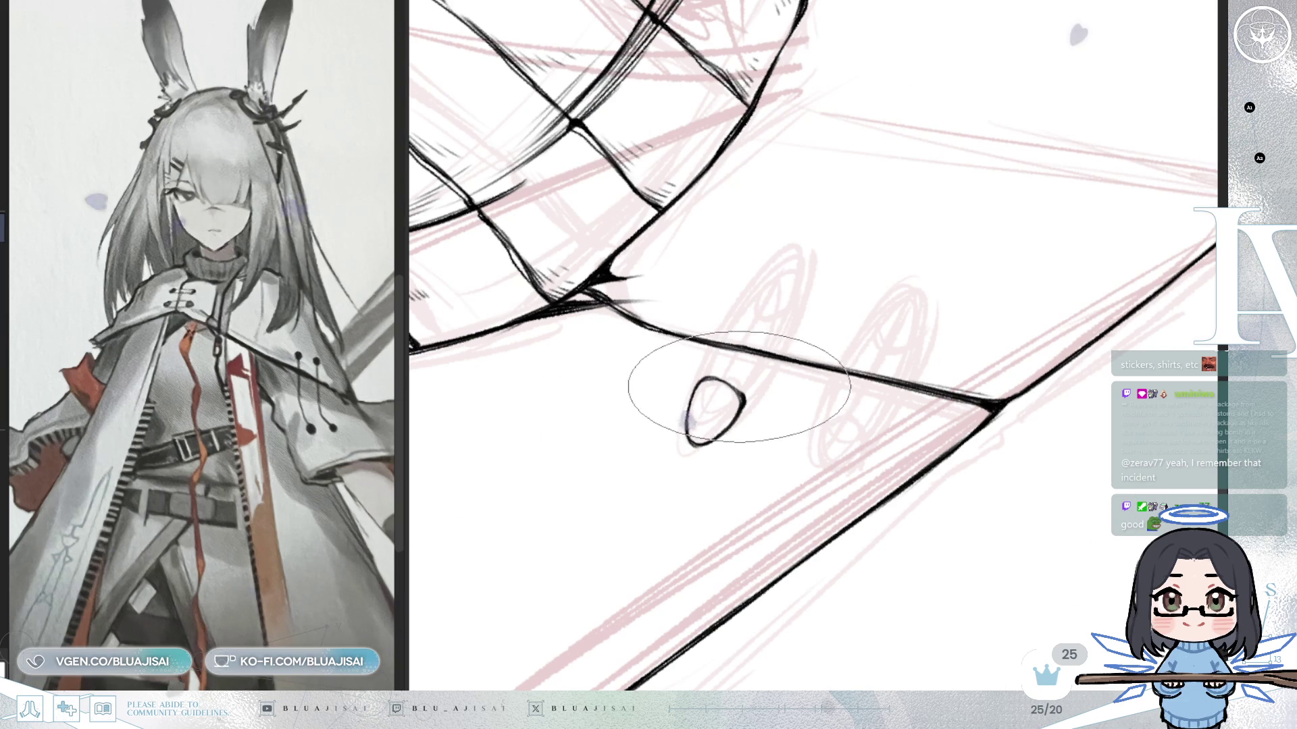
mouse_move(749, 401)
mouse_down()
mouse_move(740, 304)
mouse_move(759, 298)
mouse_up()
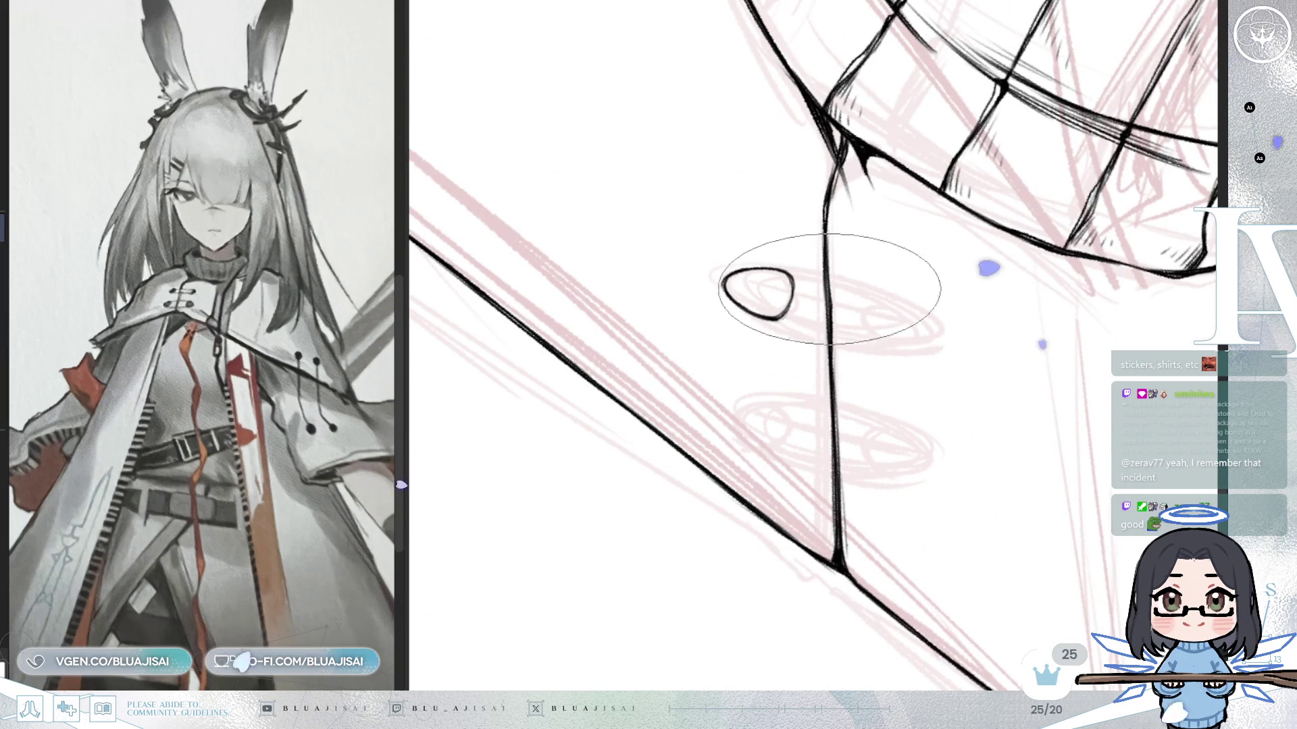
drag(841, 324, 868, 281)
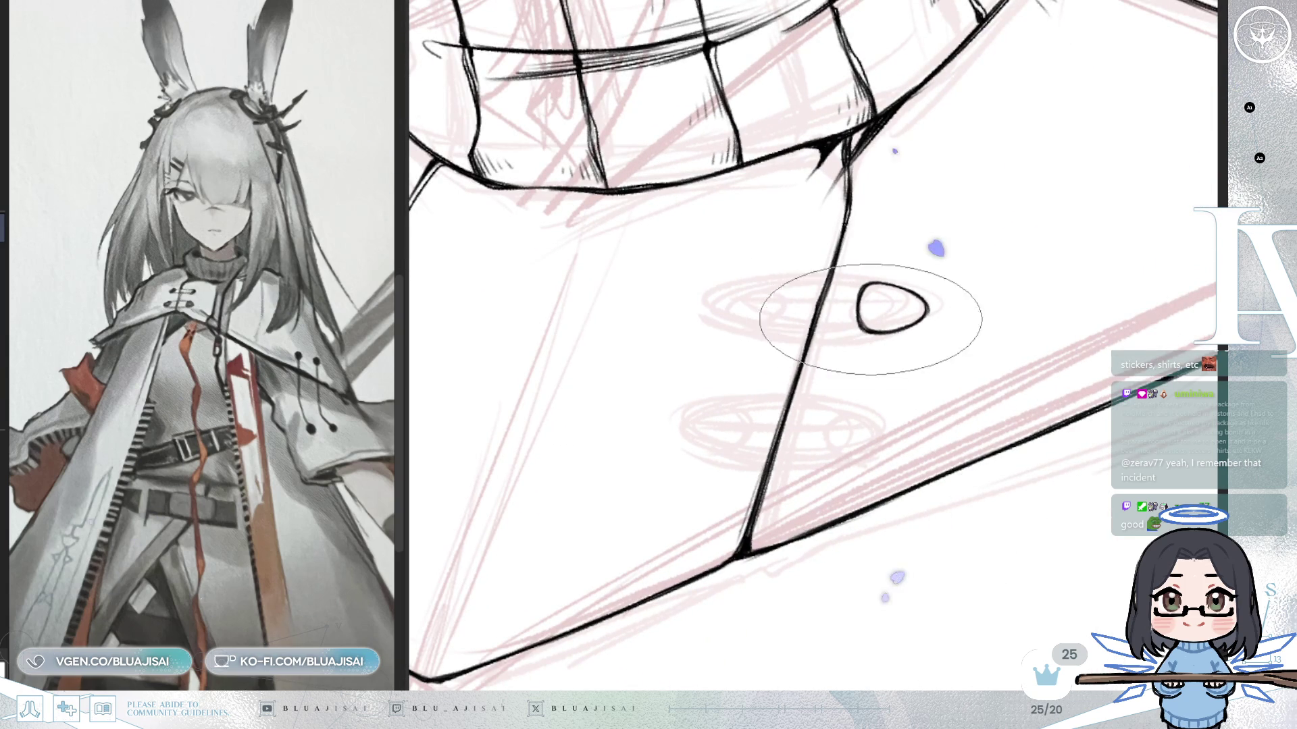
drag(898, 290, 1150, 225)
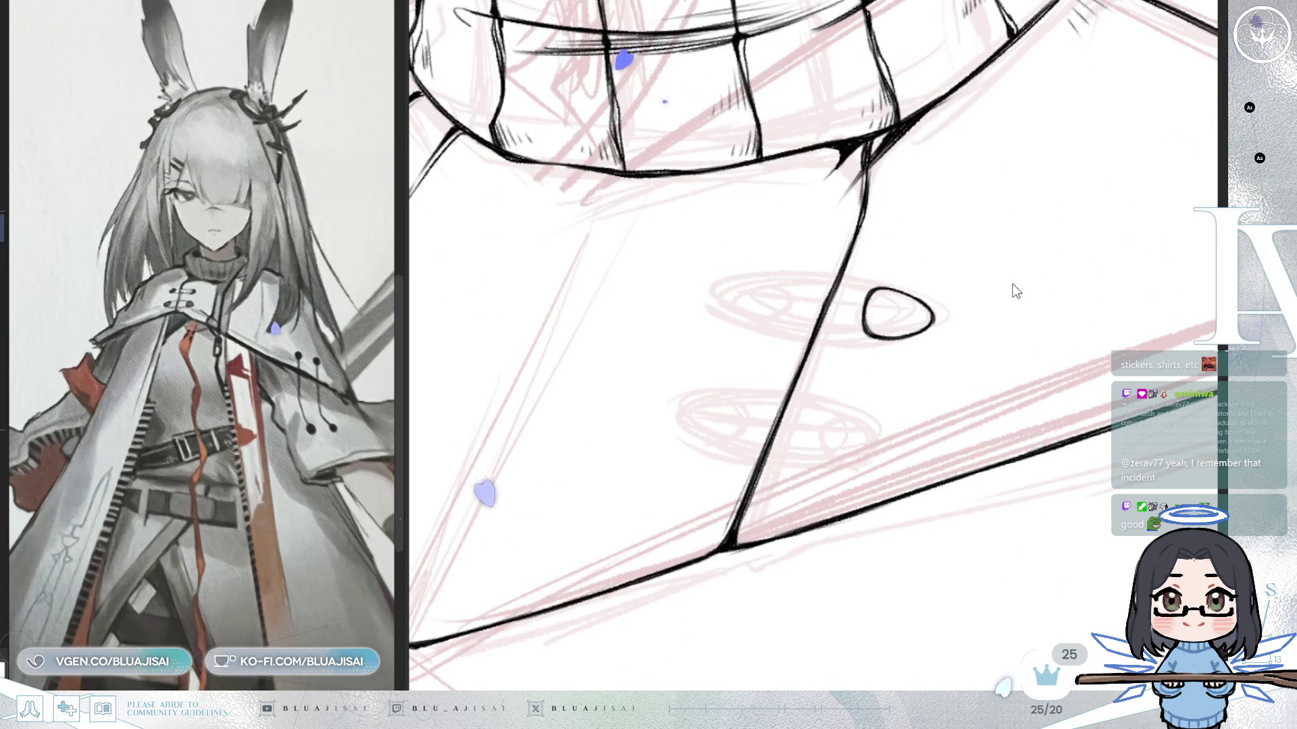
Transform a copy of the oval, stretch it slightly taller and place it left across the seam.
key(ctrl+t)
drag(861, 318, 862, 320)
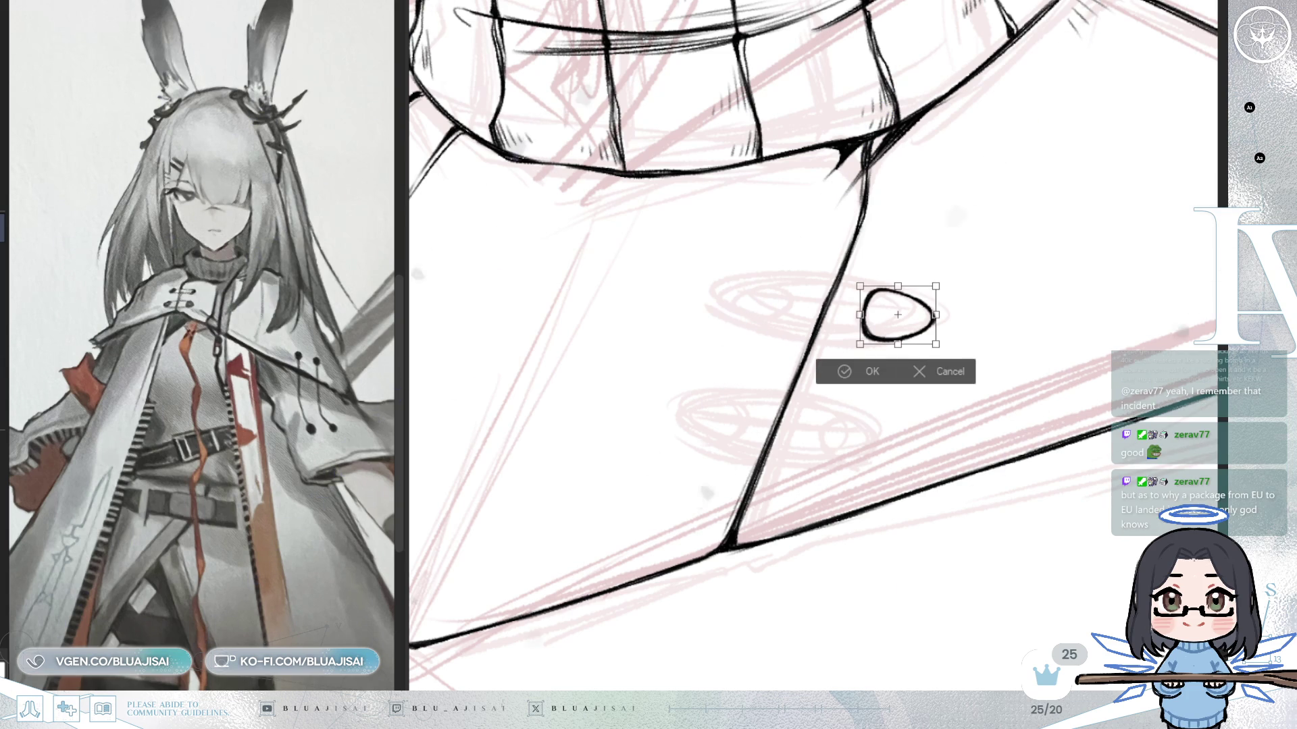
mouse_move(898, 314)
mouse_down()
mouse_move(738, 298)
mouse_move(795, 296)
mouse_up()
key(Delete)
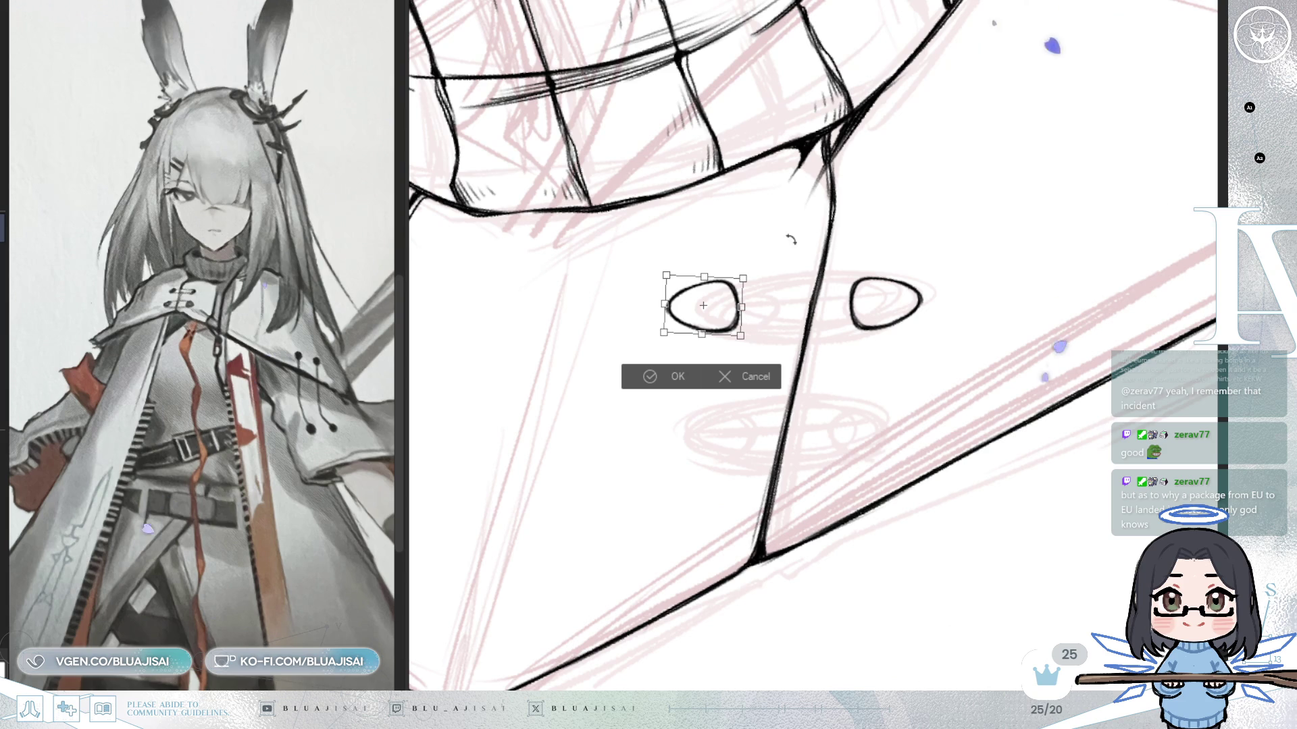
drag(716, 322, 751, 324)
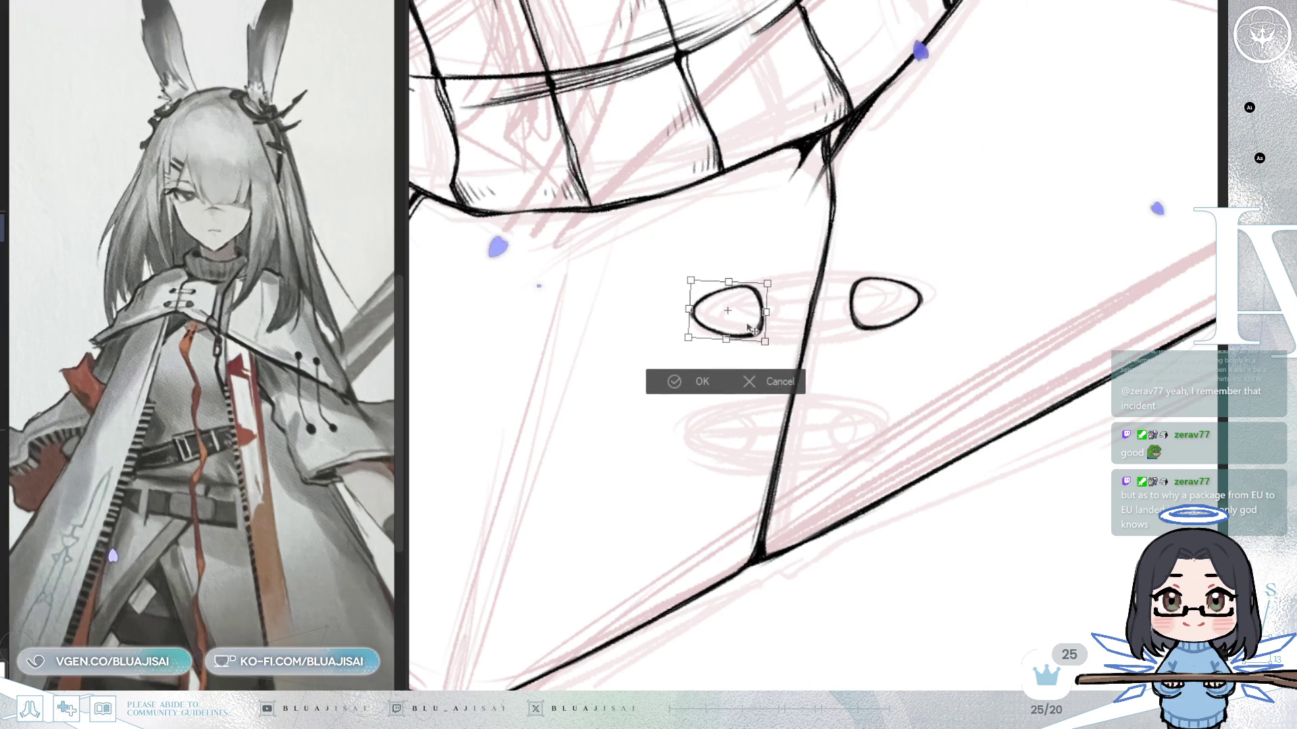
key(Return)
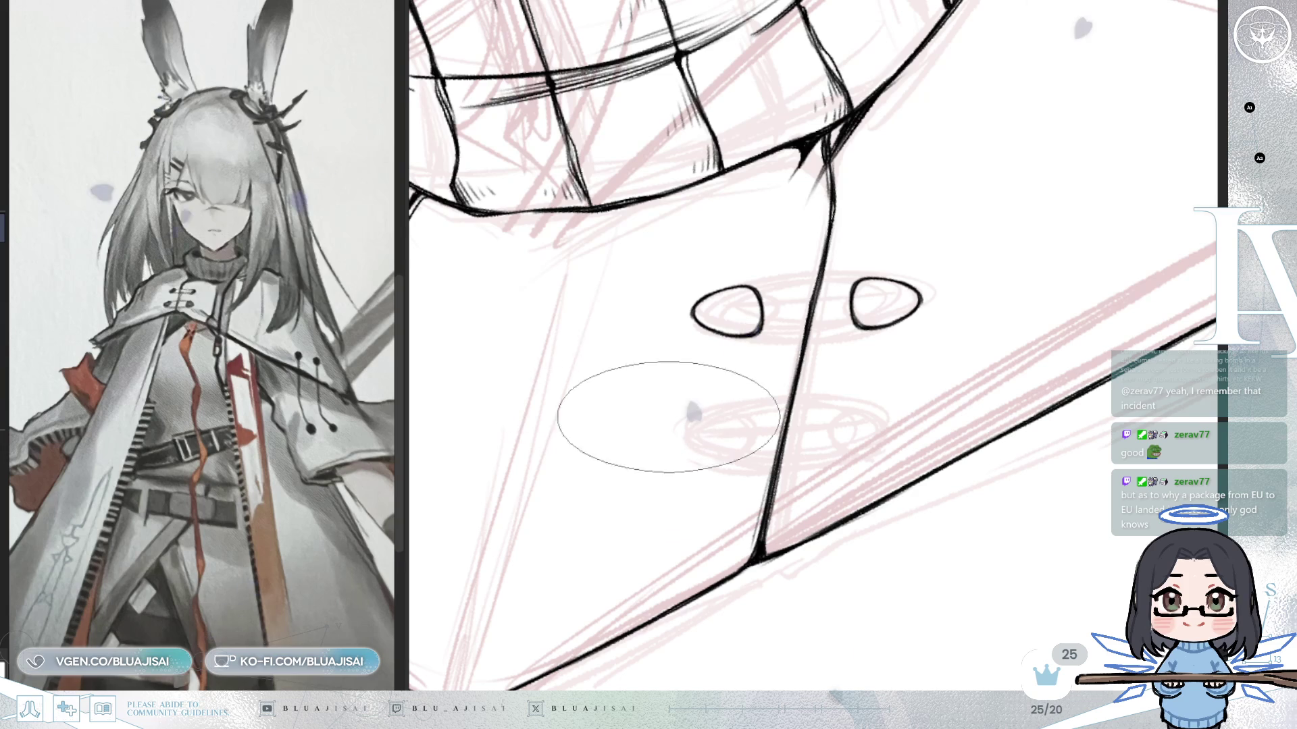
key(Delete)
key(Delete)
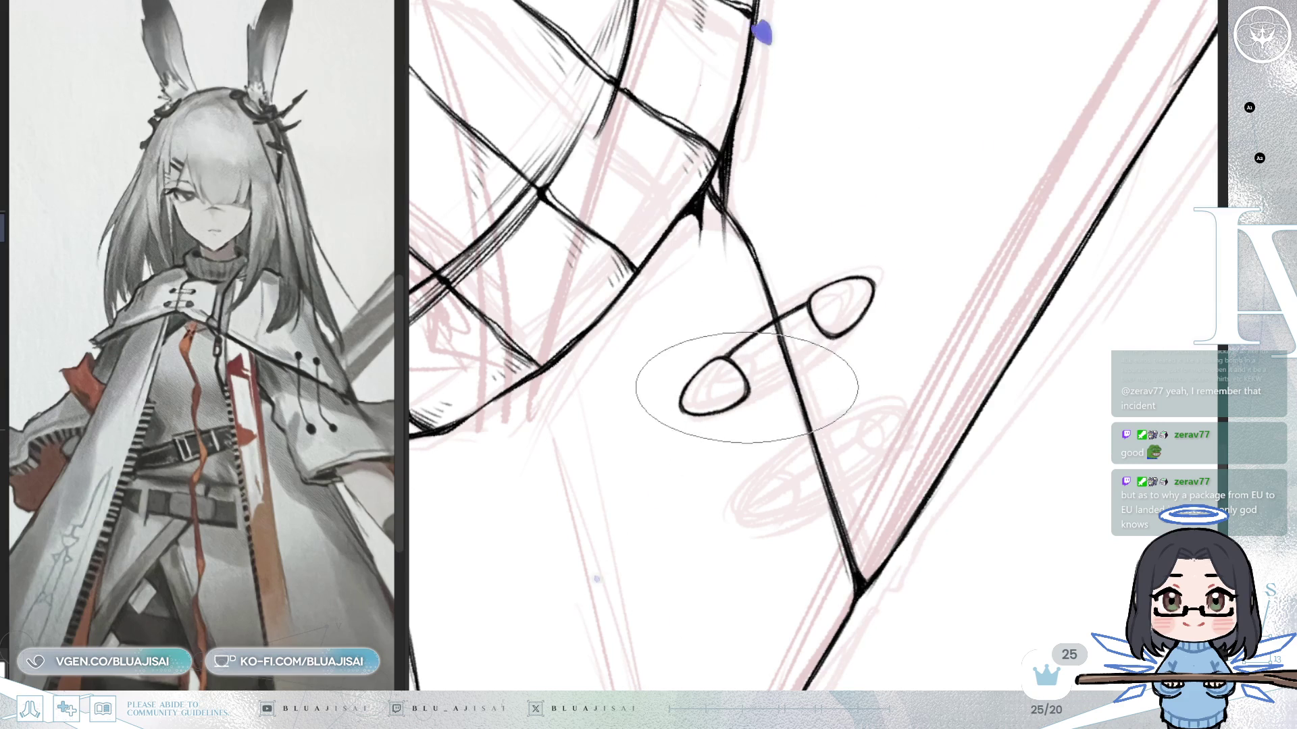
Join the two ovals with a pair of strap lines, levelling the canvas view.
drag(727, 357, 819, 302)
drag(748, 397, 841, 334)
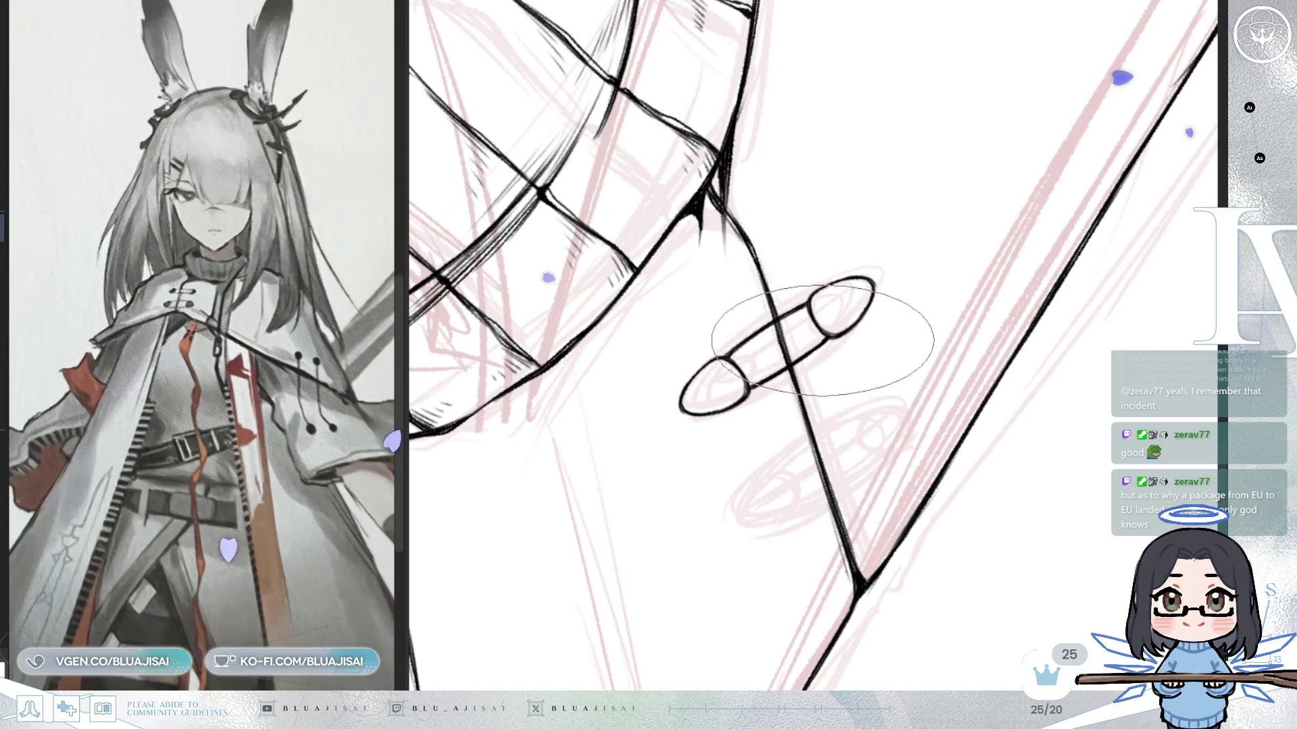
key(Home)
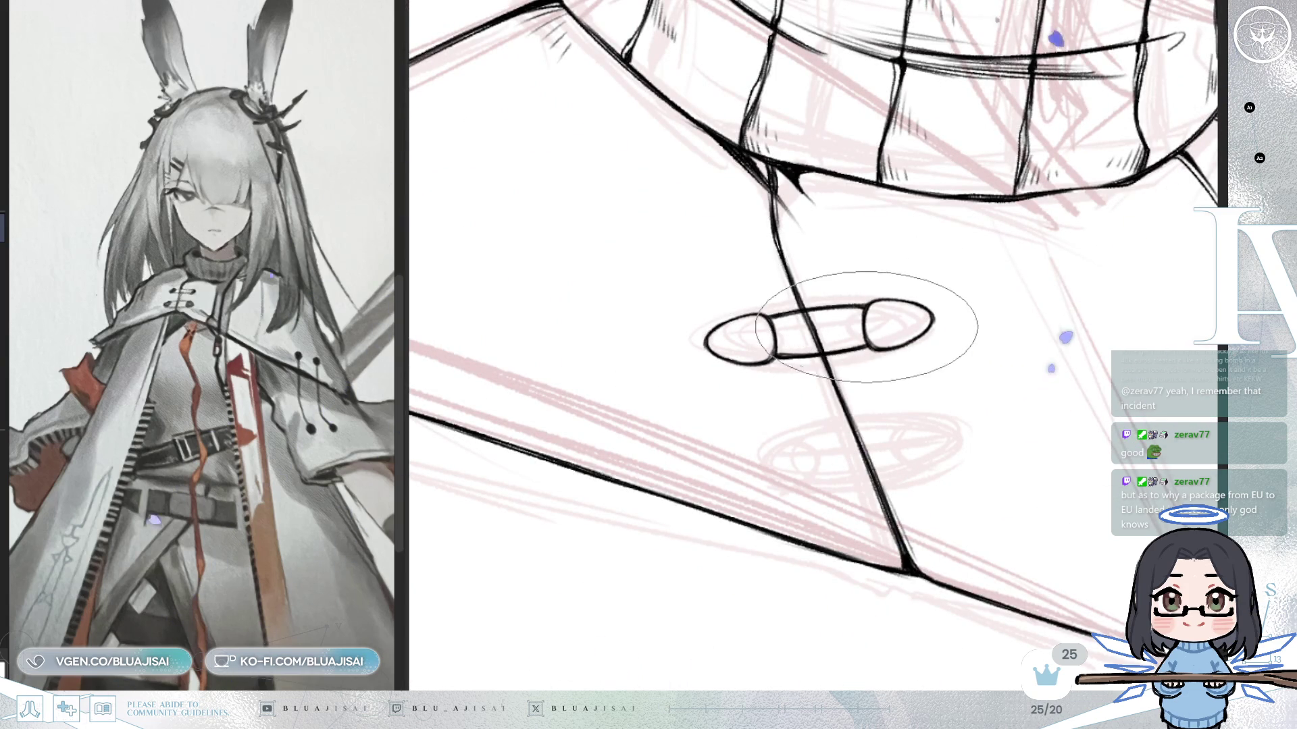
key(Delete)
key(Delete)
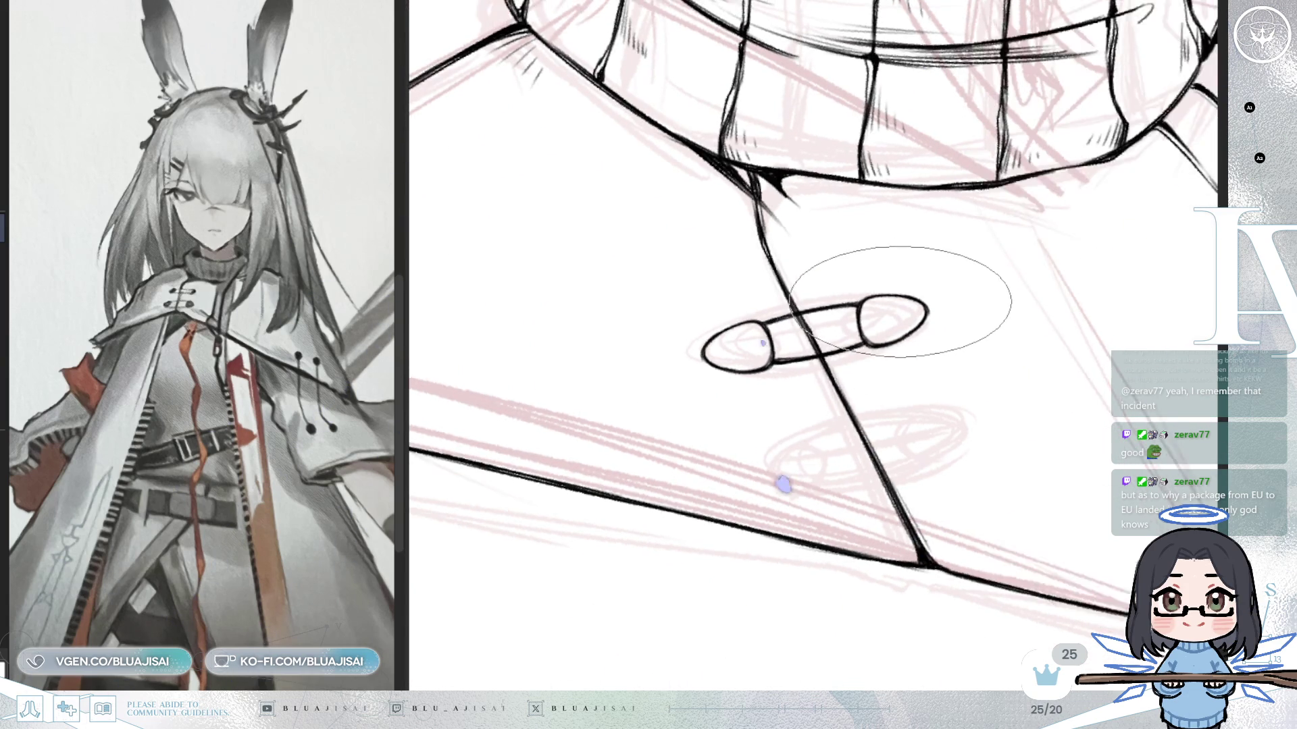
key(Delete)
key(Delete)
key(Delete)
key(Delete)
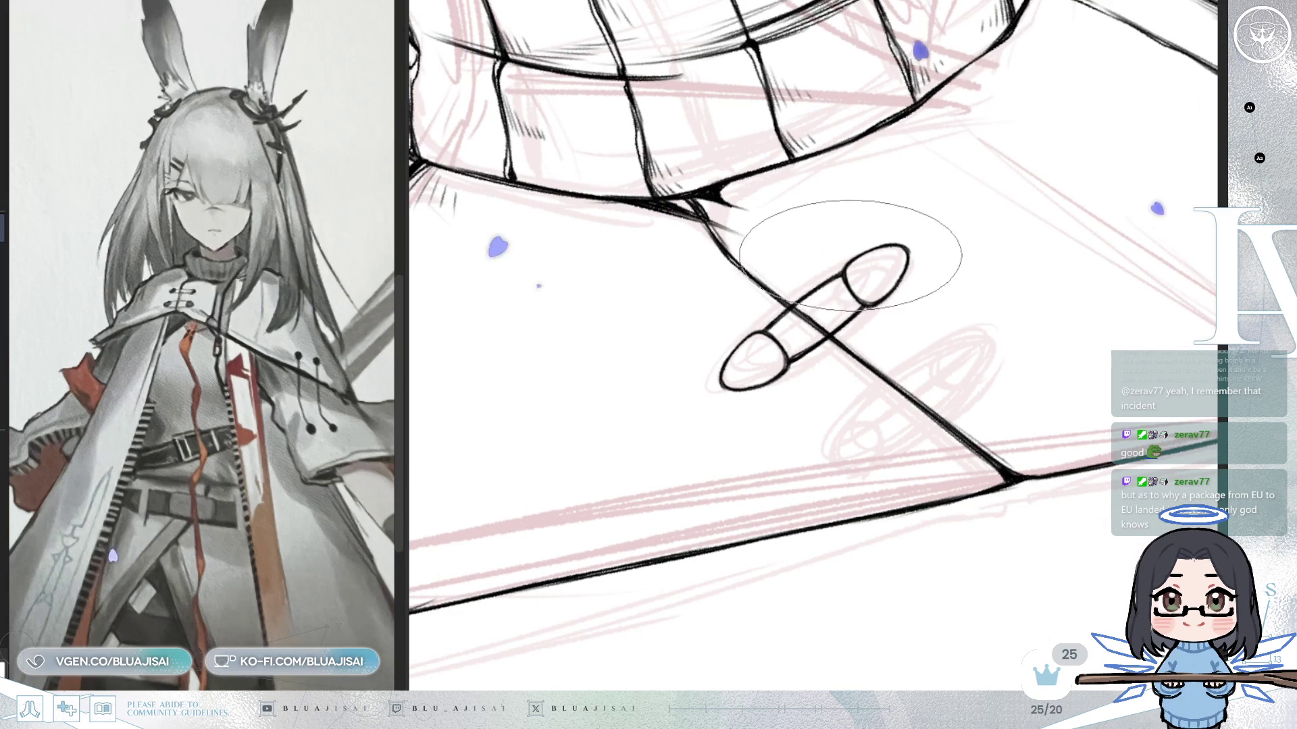
Brush soft grey shading into the tips of the upper and lower toggle buttons.
drag(878, 289, 891, 270)
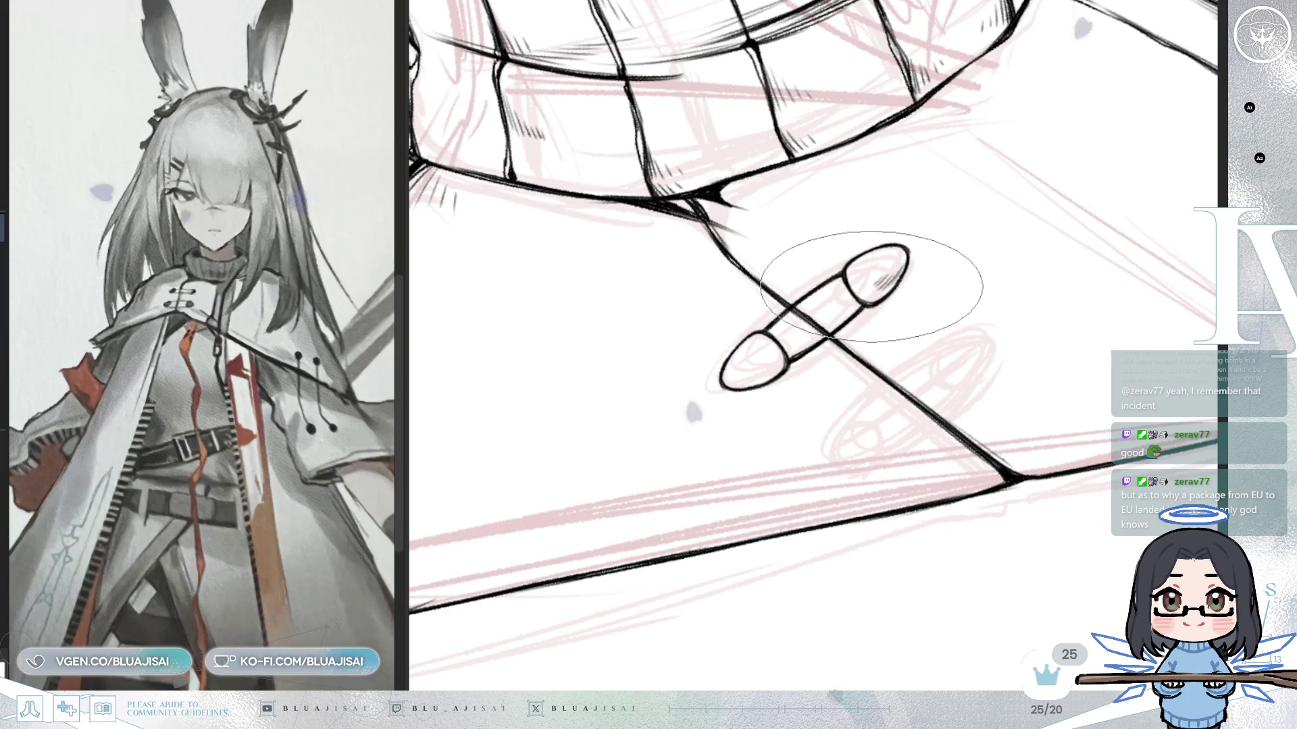
drag(746, 377, 764, 362)
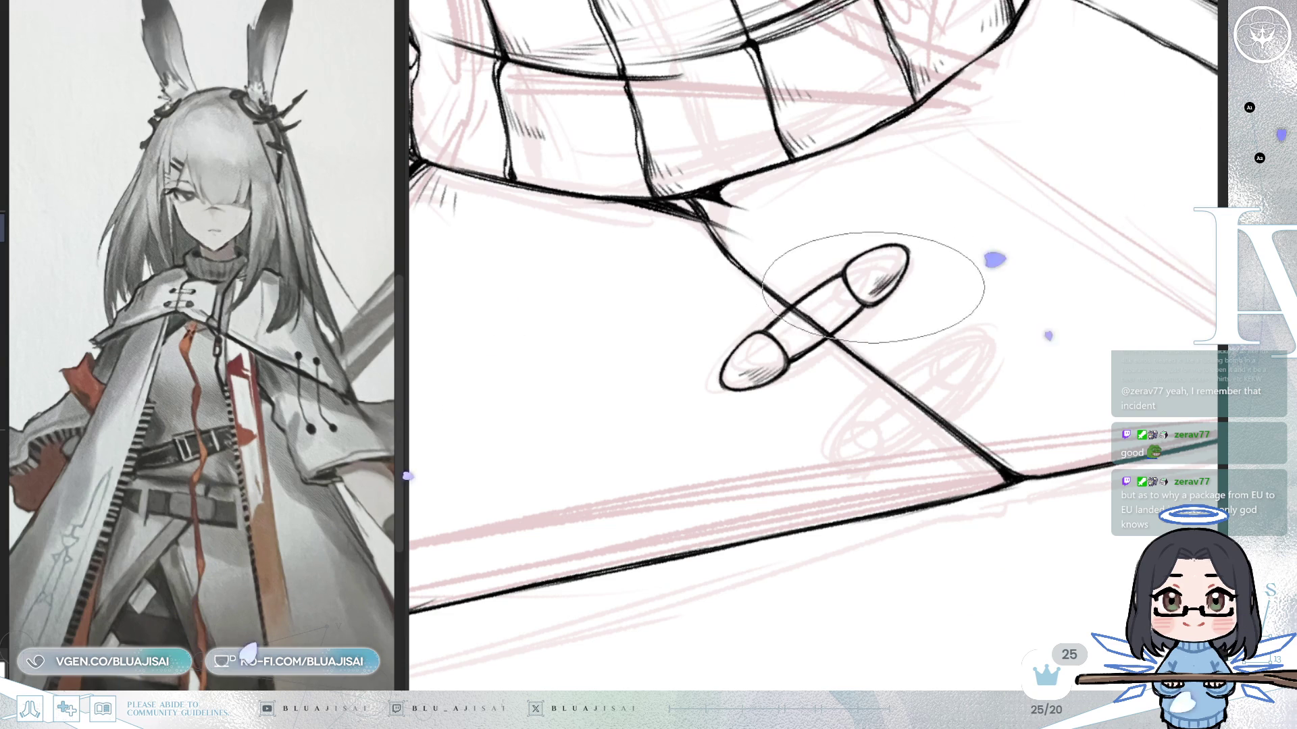
key(Delete)
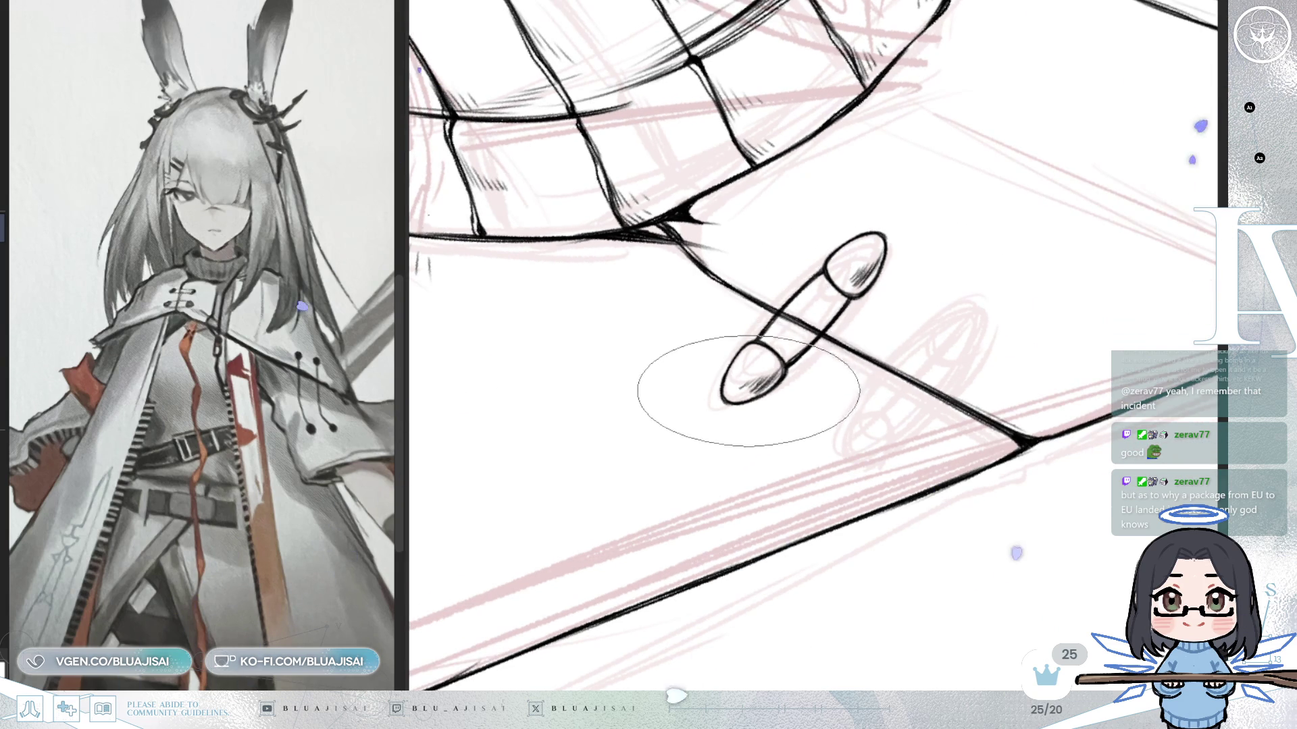
key(End)
key(End)
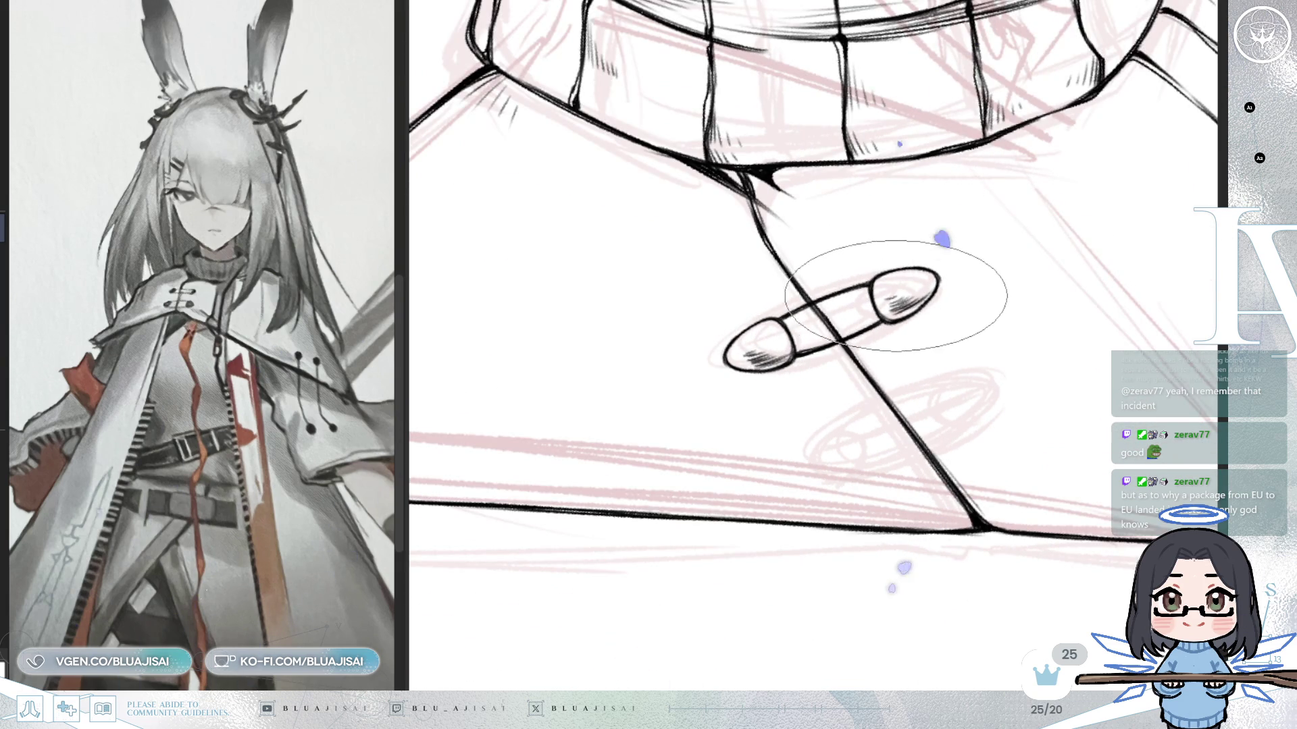
scroll(899, 406, down, 3)
key(Delete)
Undo and redo through the toggle strokes to compare, keep them, then straighten and zoom out.
key(ctrl+z)
key(ctrl+y)
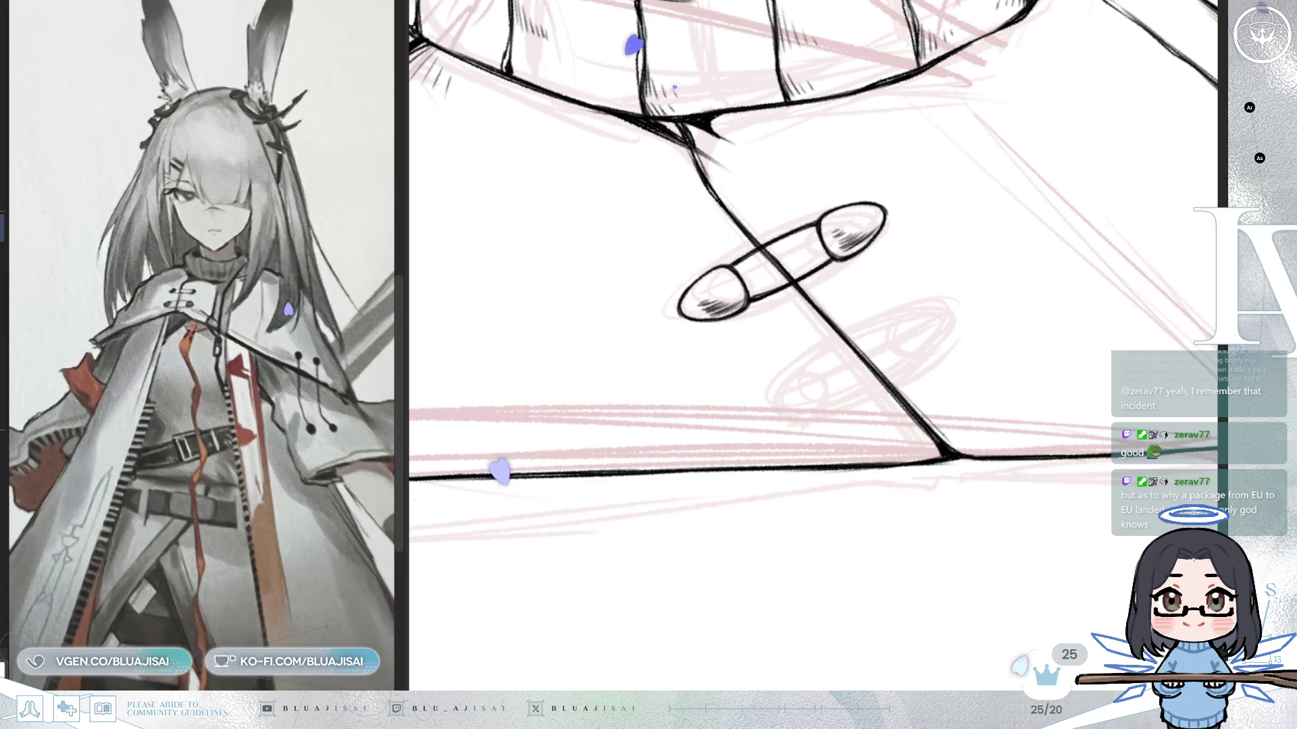
key(ctrl+y)
key(ctrl+y)
key(ctrl+z)
key(ctrl+y)
key(ctrl+z)
key(ctrl+y)
key(ctrl+z)
key(ctrl+y)
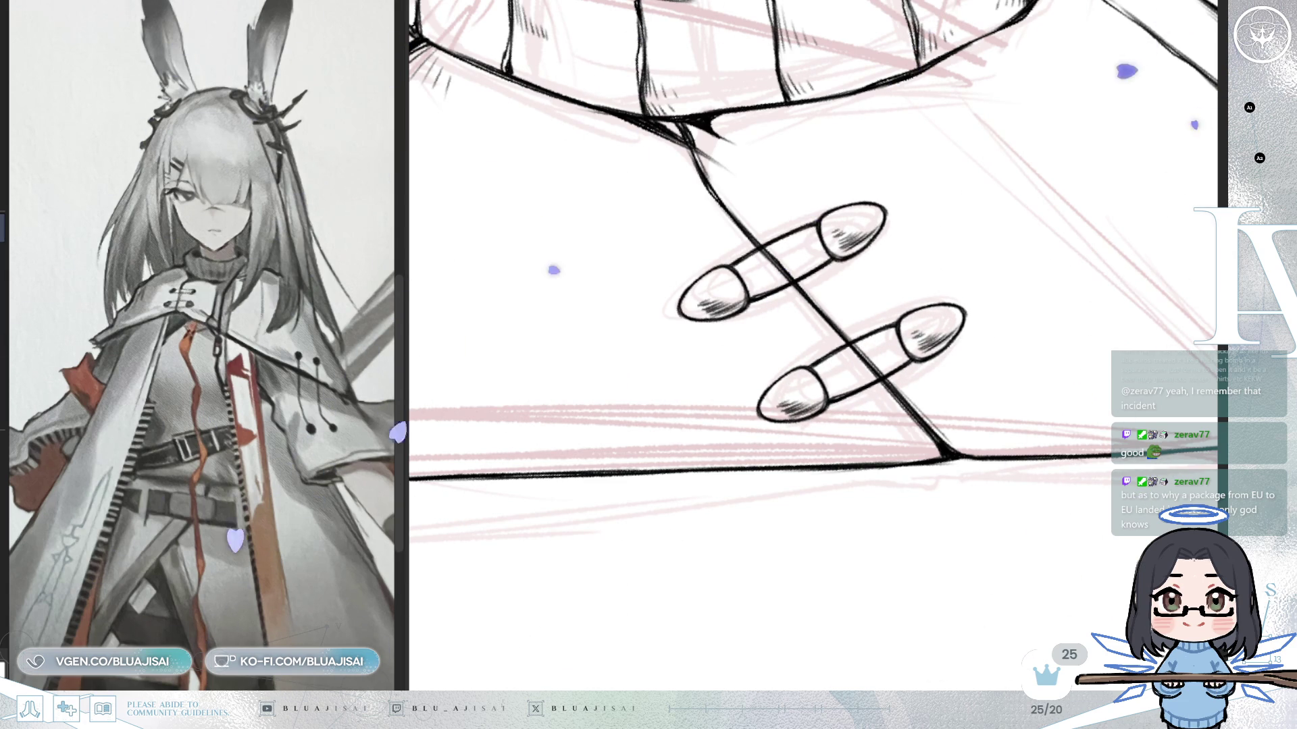
key(Delete)
key(minus)
key(minus)
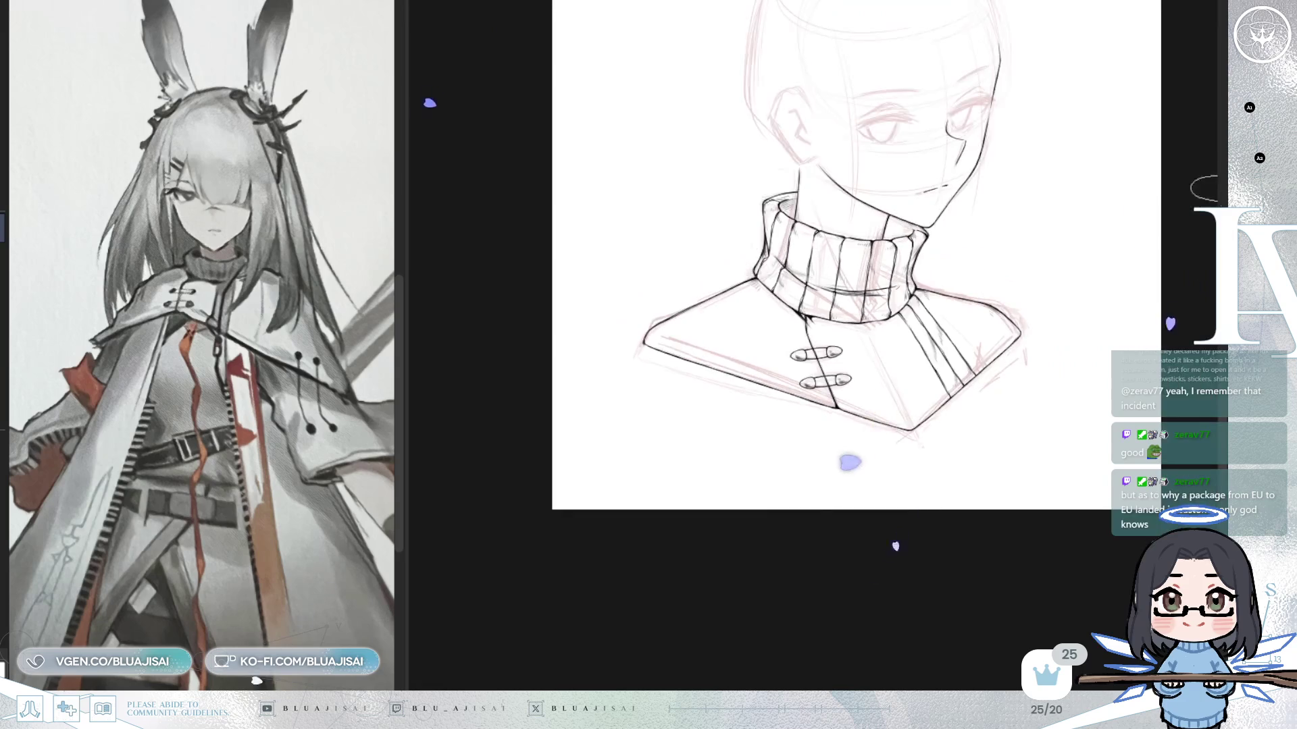
key(End)
key(plus)
key(Up)
key(Left)
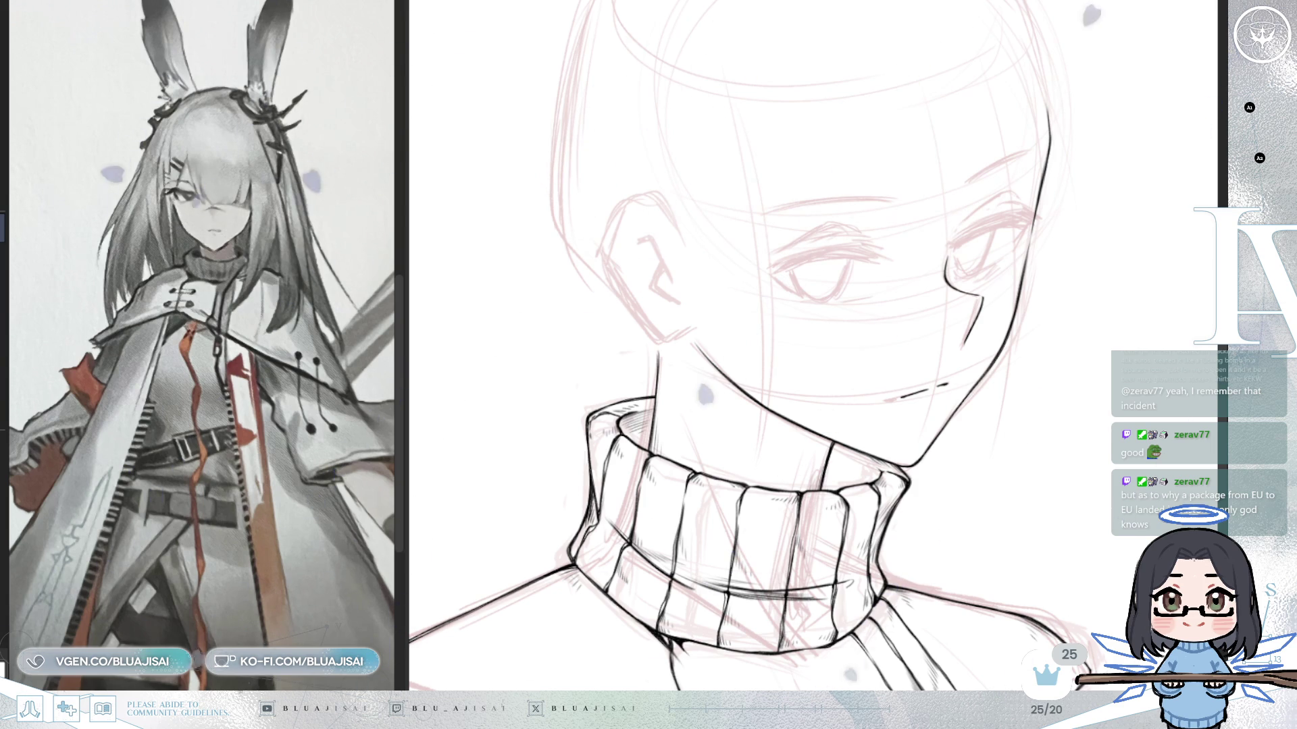
scroll(921, 395, up, 2)
scroll(922, 396, up, 1)
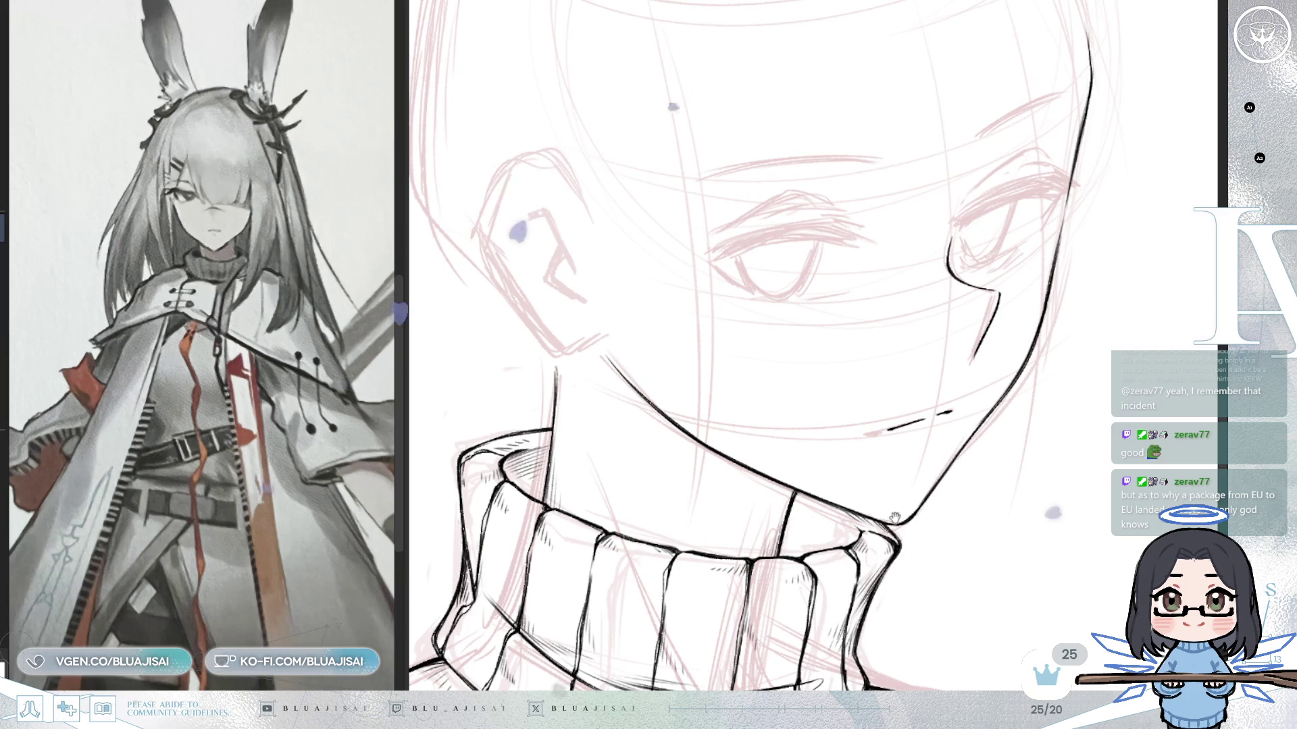
Check the collar ink against the sketch, then ink a first stroke along the upper eyelid.
key(Delete)
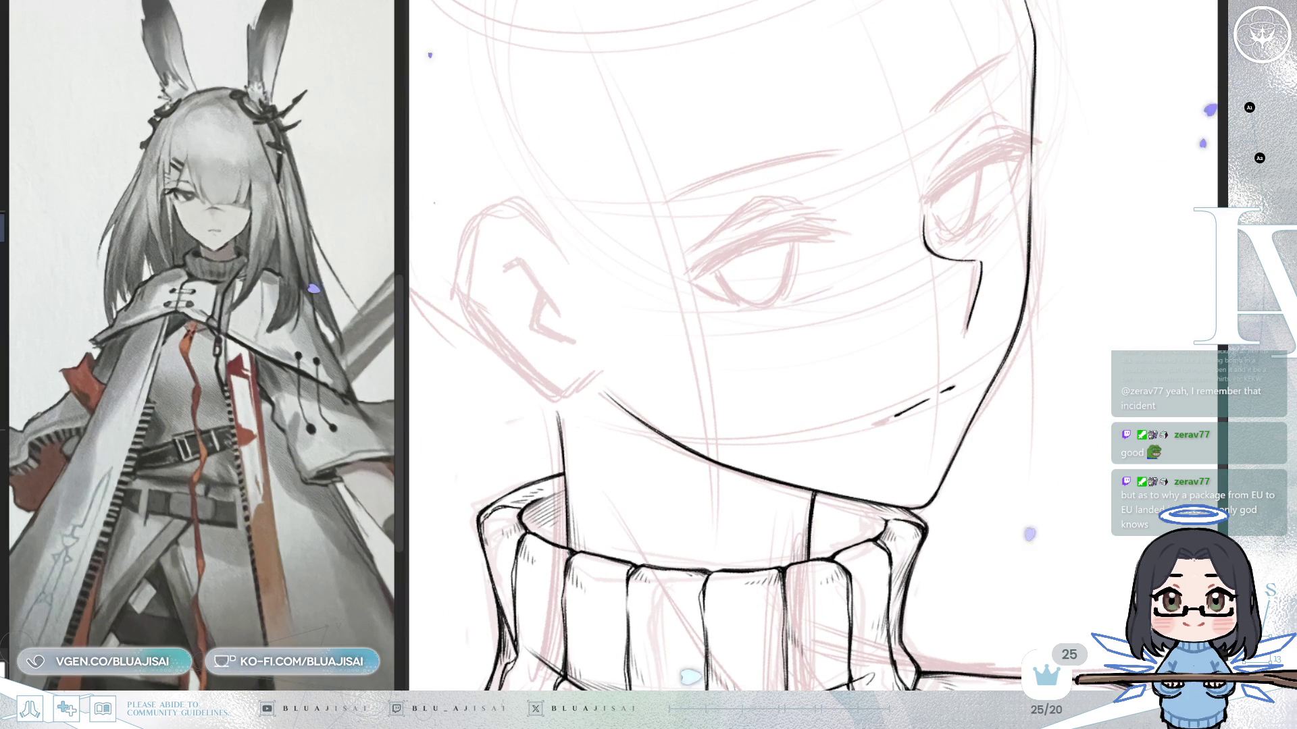
key(Delete)
key(ctrl+z)
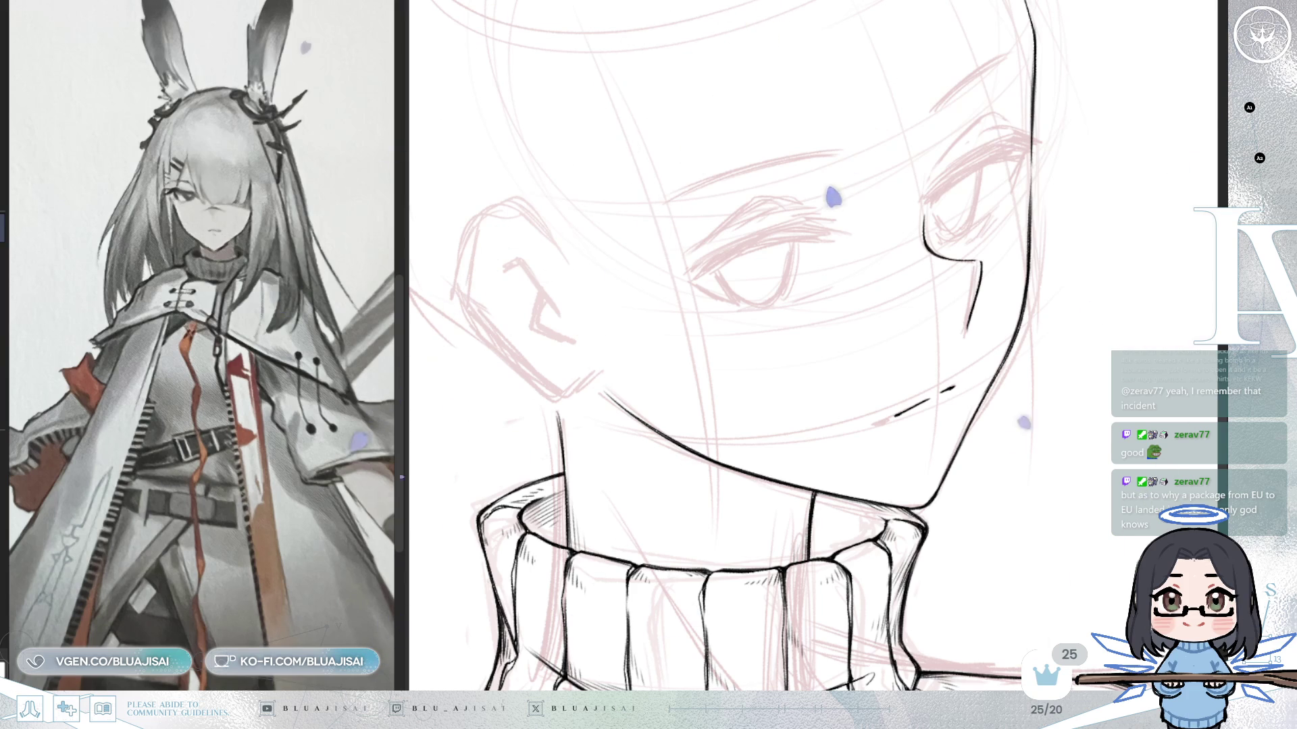
scroll(942, 278, up, 2)
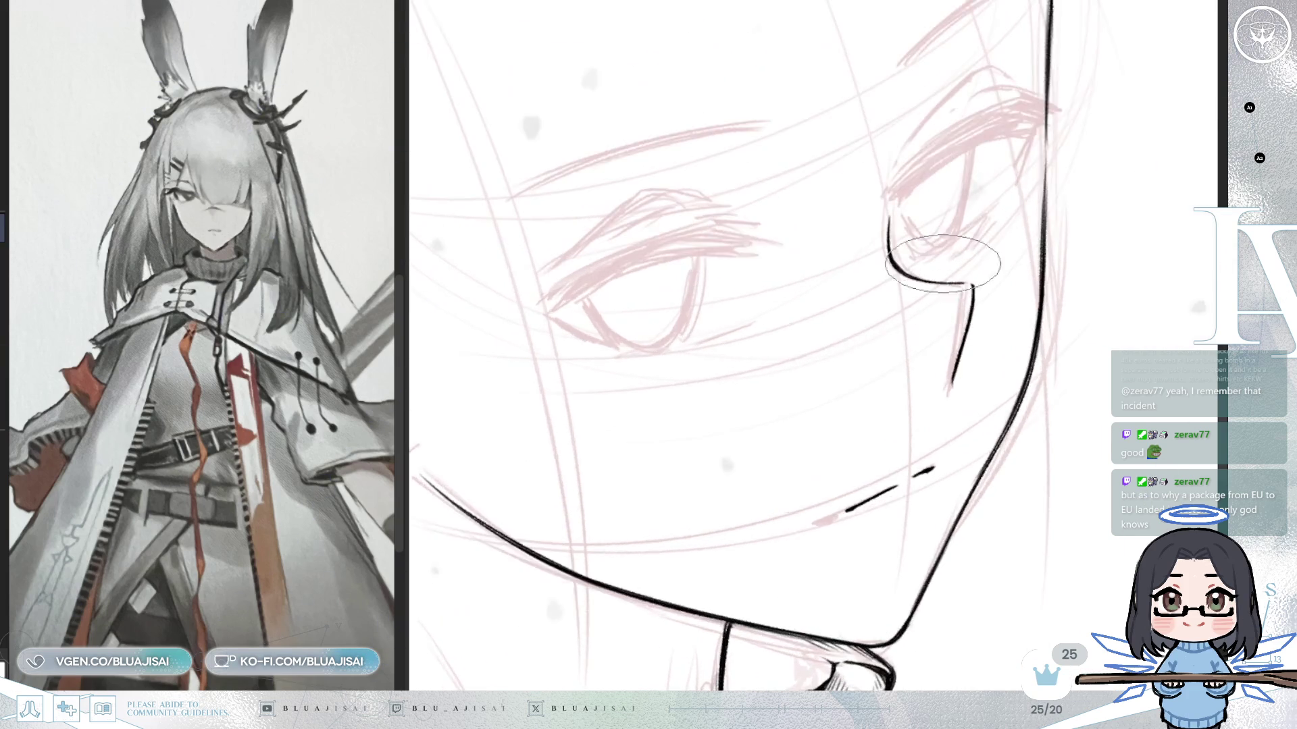
drag(943, 279, 1013, 314)
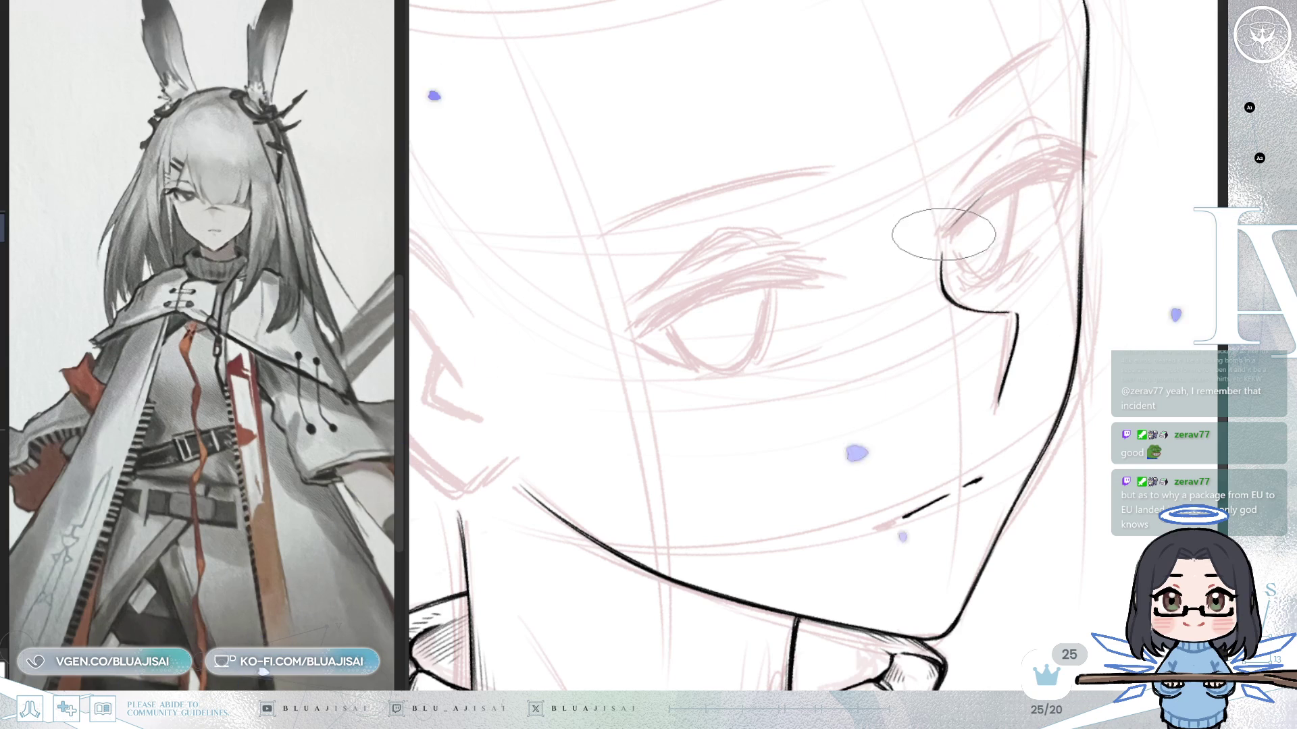
drag(942, 235, 1049, 163)
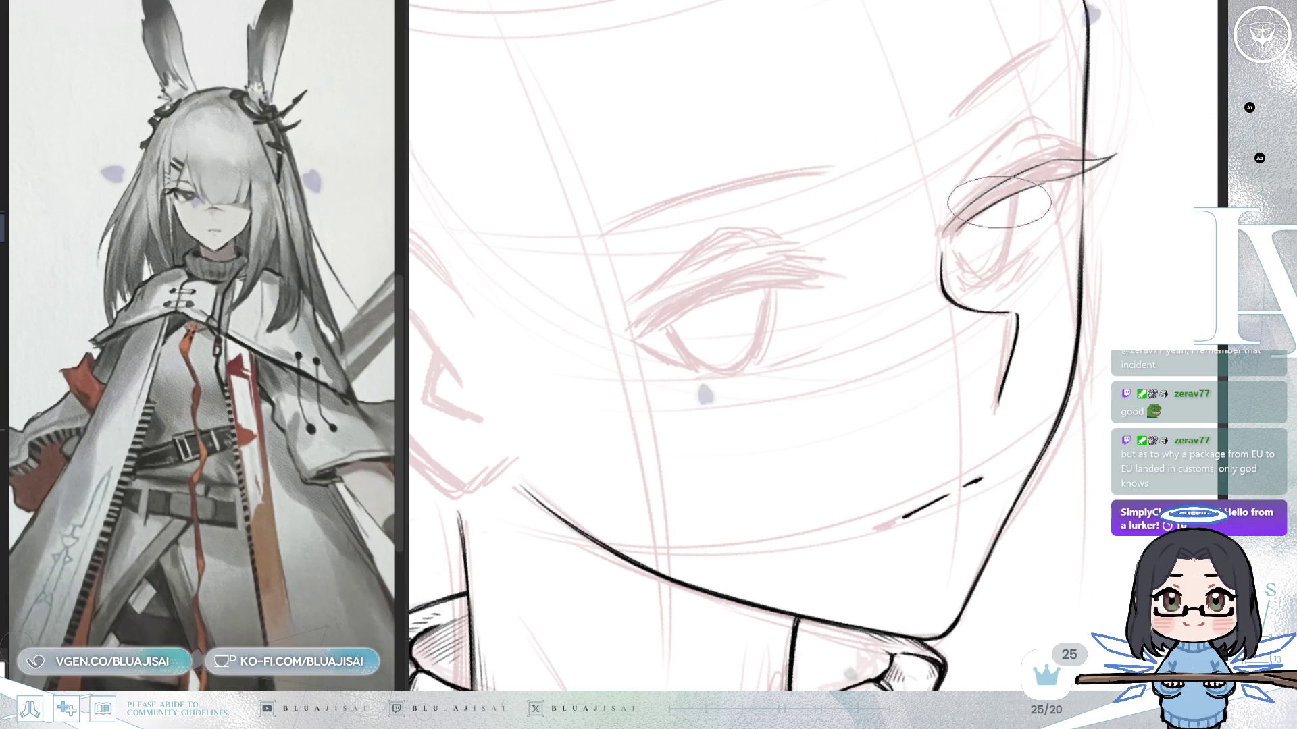
key(m)
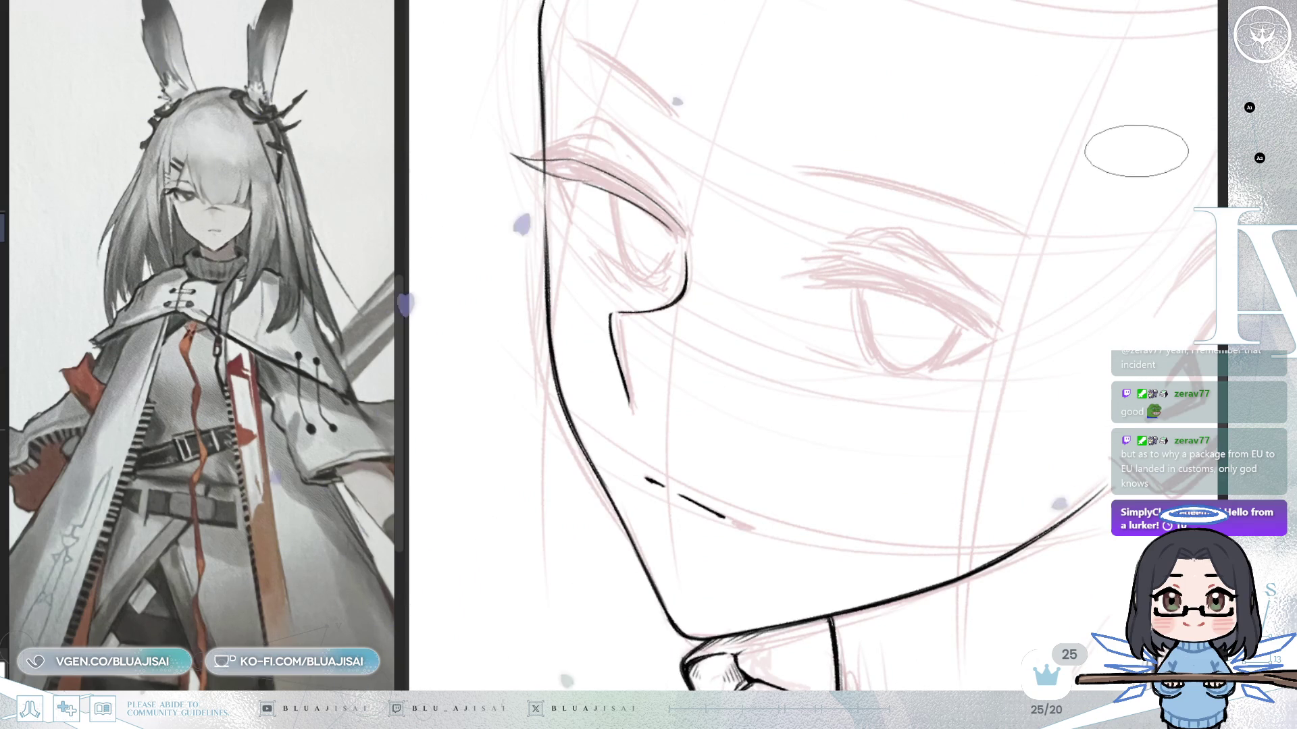
Ink and thicken the upper lash line, rotating and mirroring the view to check the eye shape.
drag(831, 268, 927, 258)
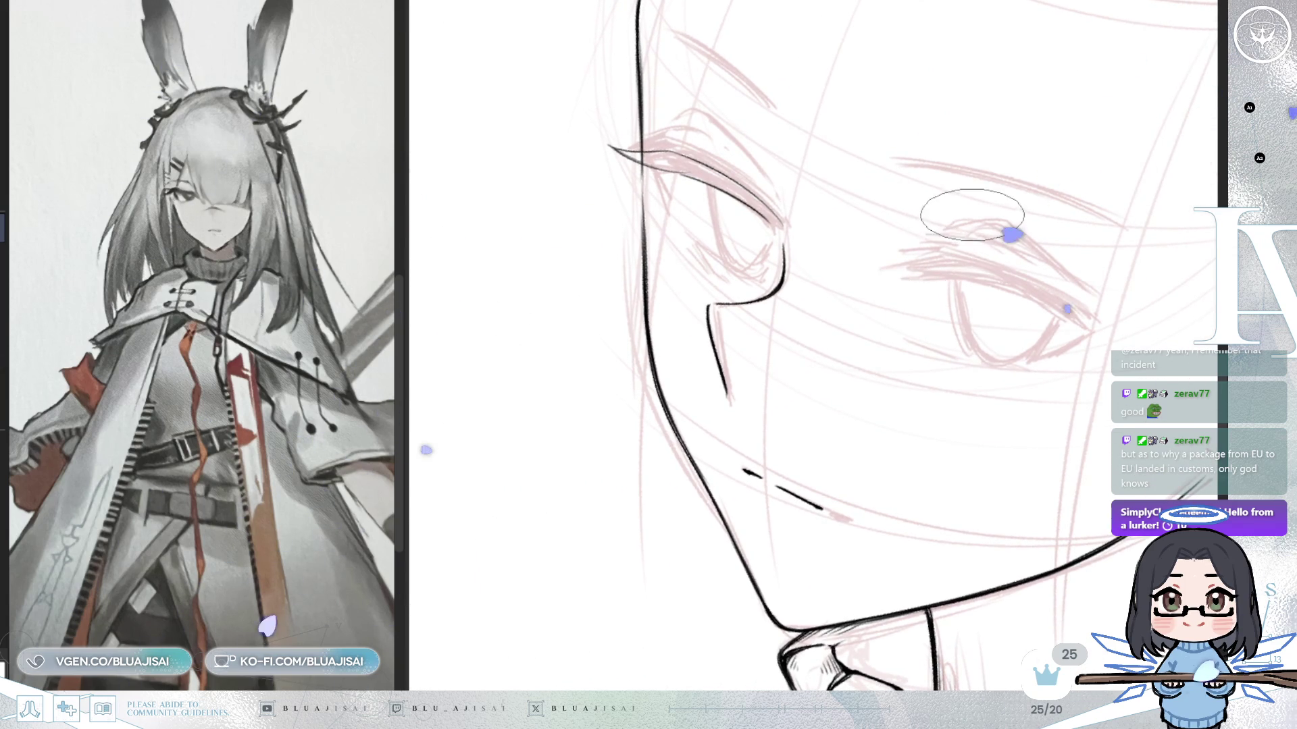
key(ctrl+bracketleft)
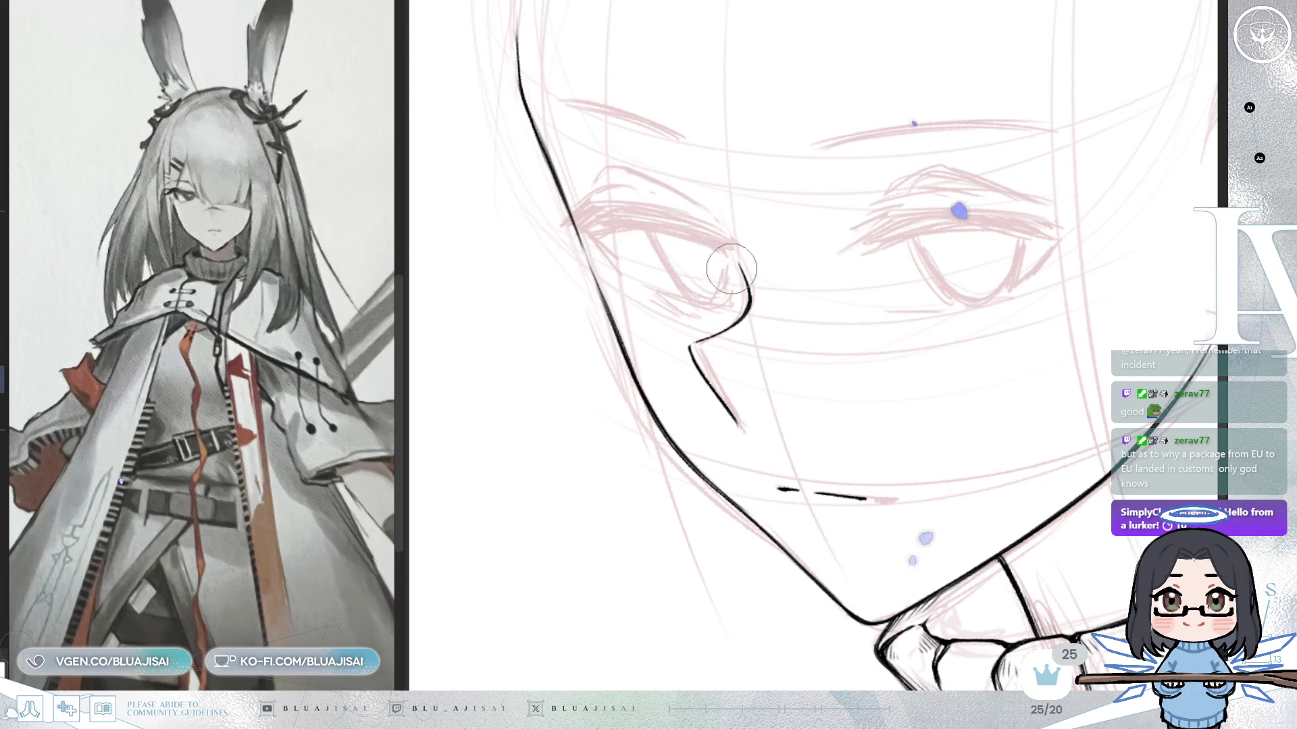
drag(736, 255, 665, 202)
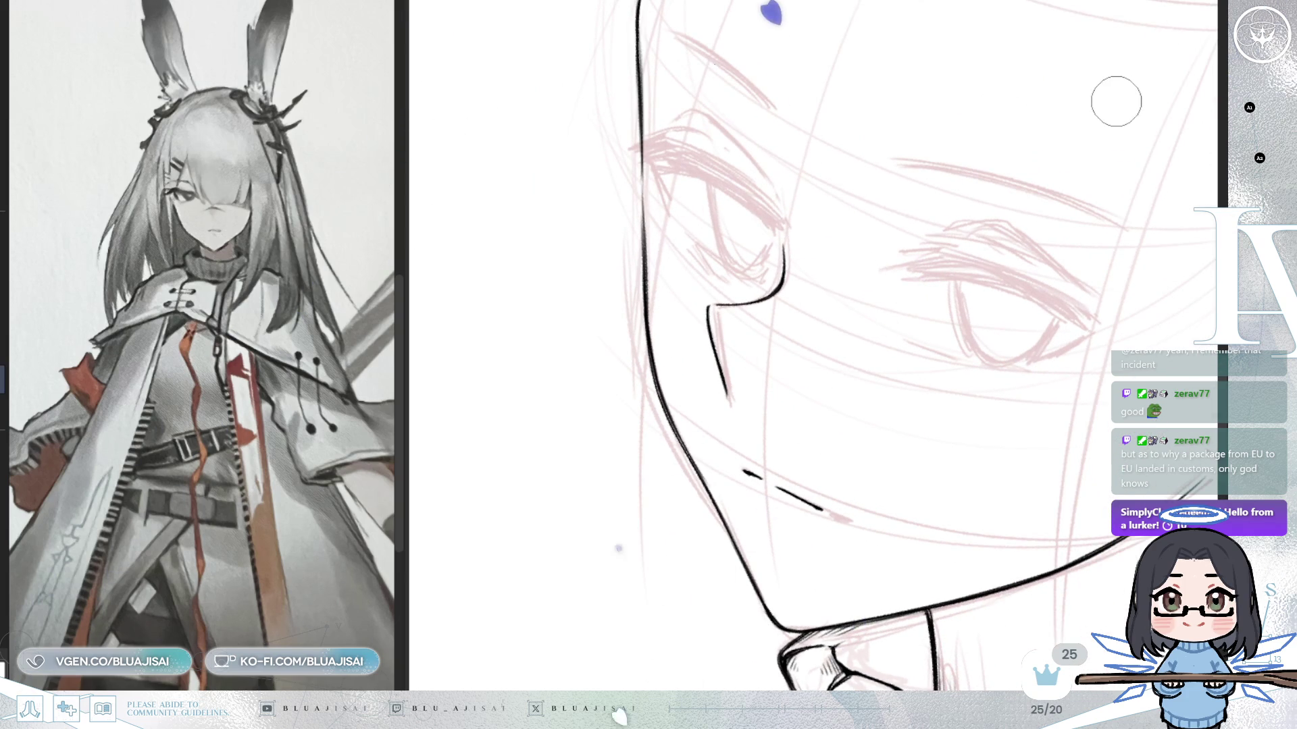
key(Home)
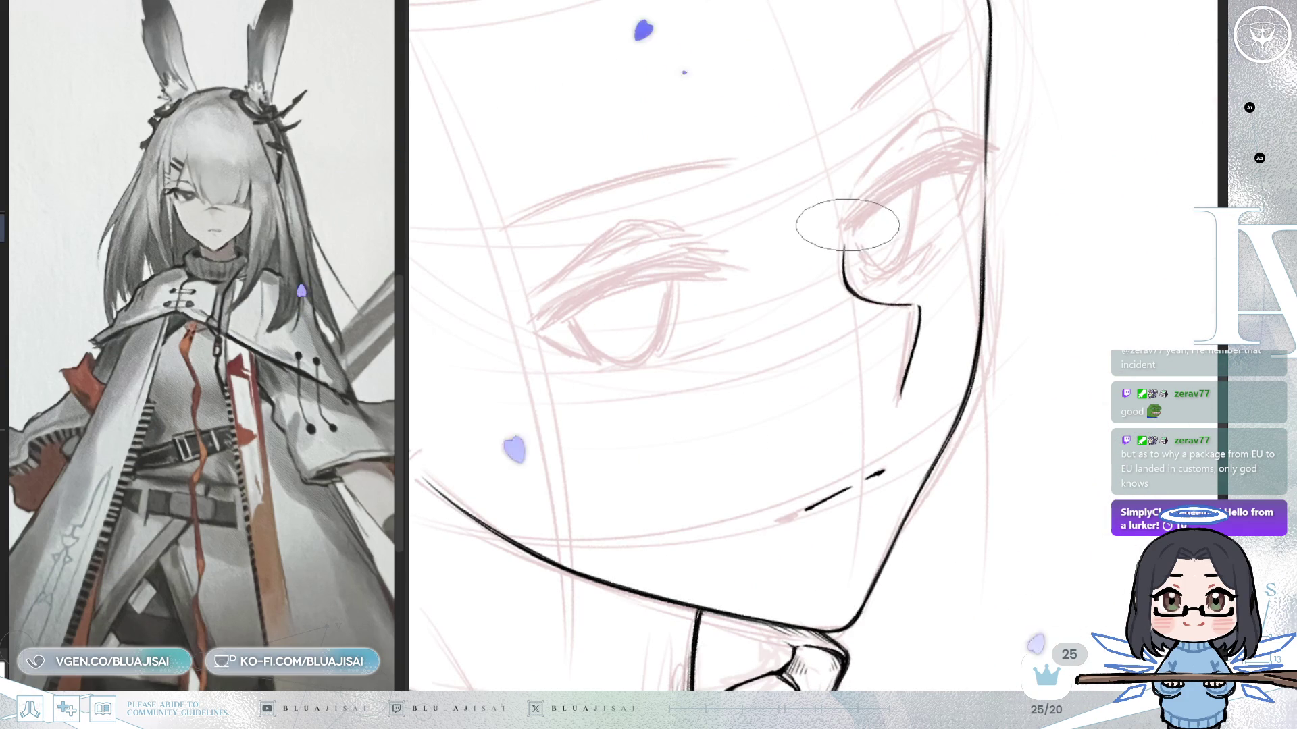
drag(851, 225, 913, 163)
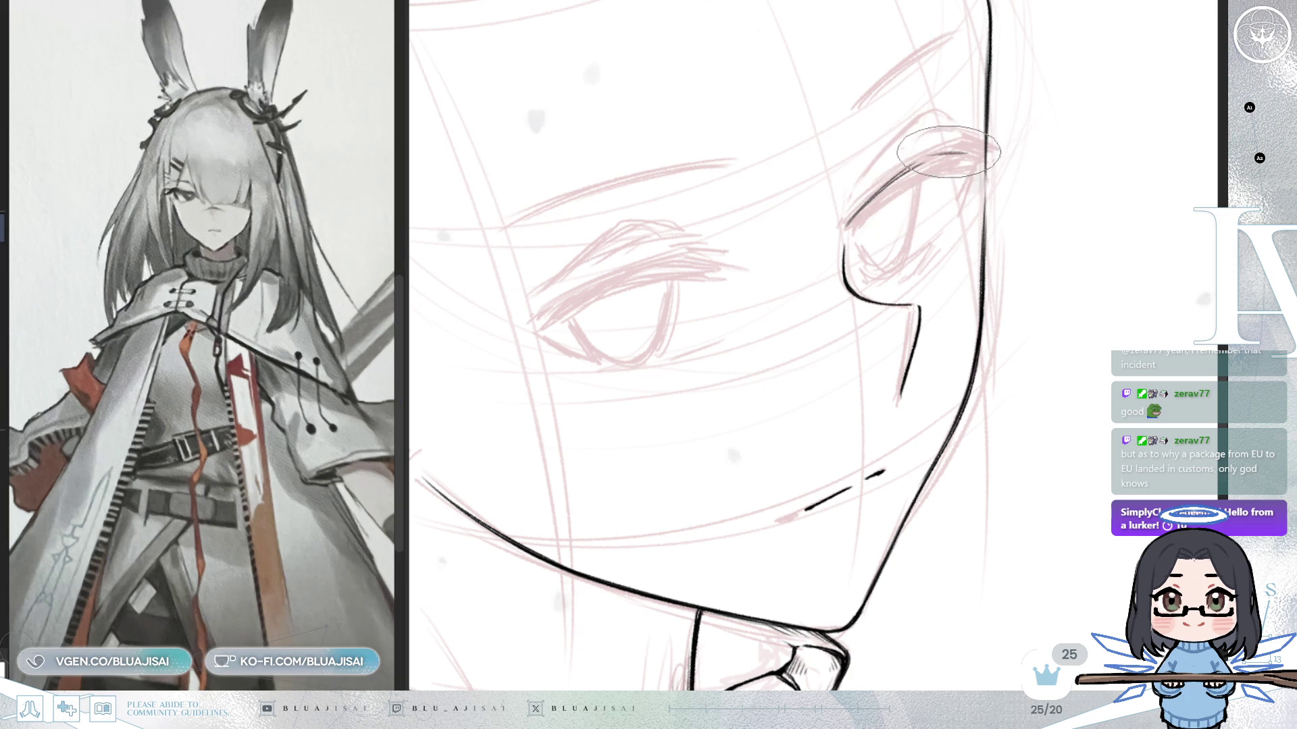
drag(854, 208, 1021, 155)
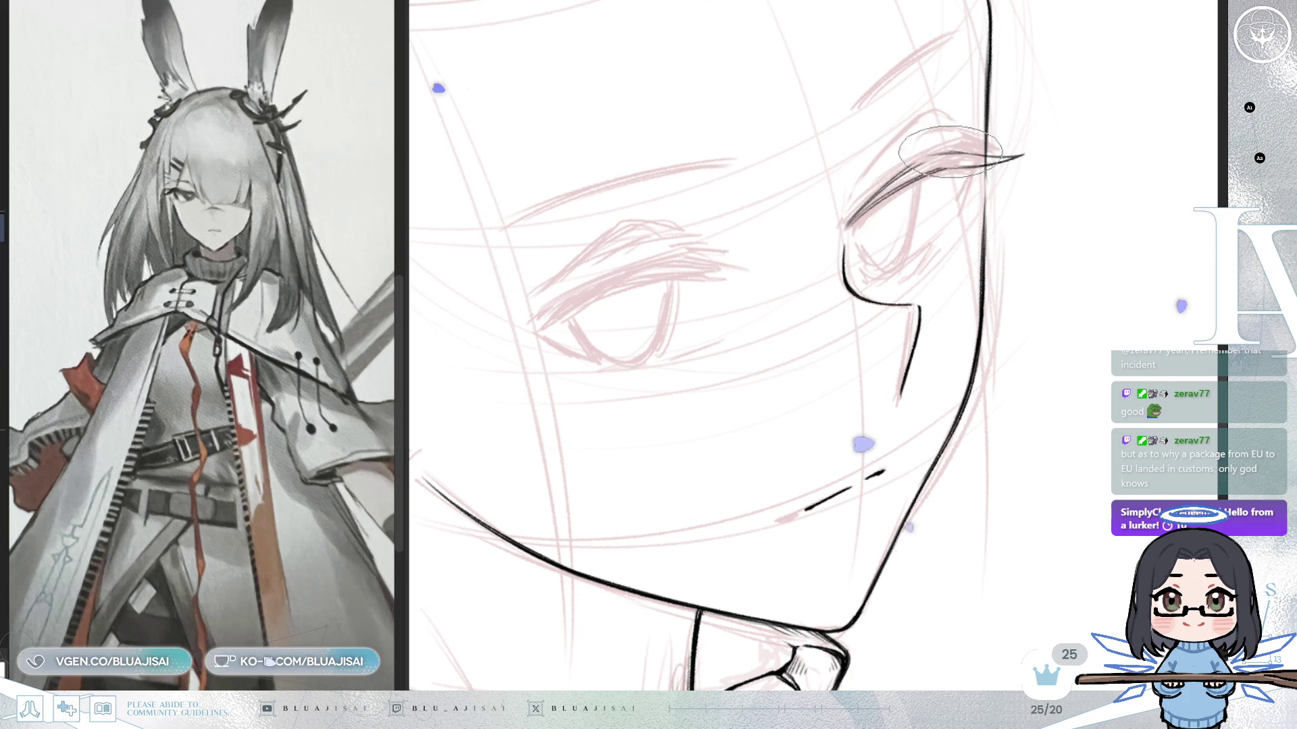
key(m)
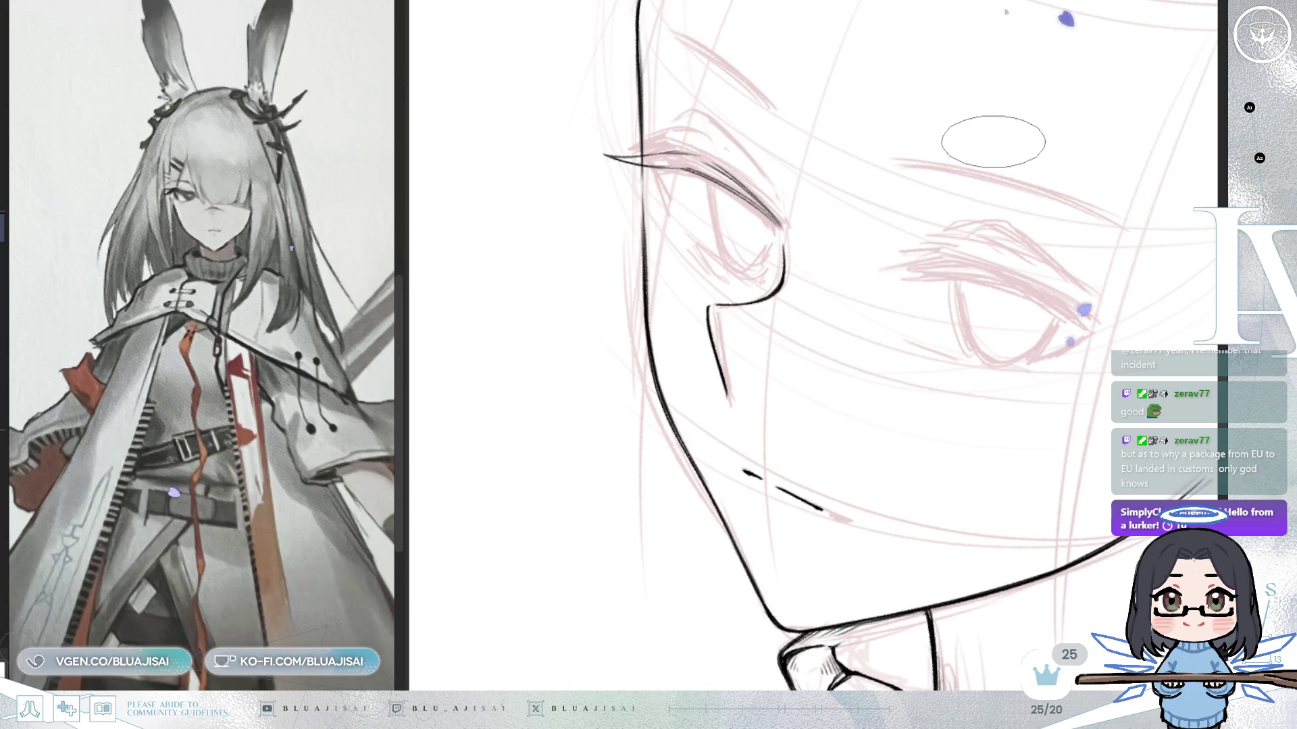
drag(999, 143, 964, 202)
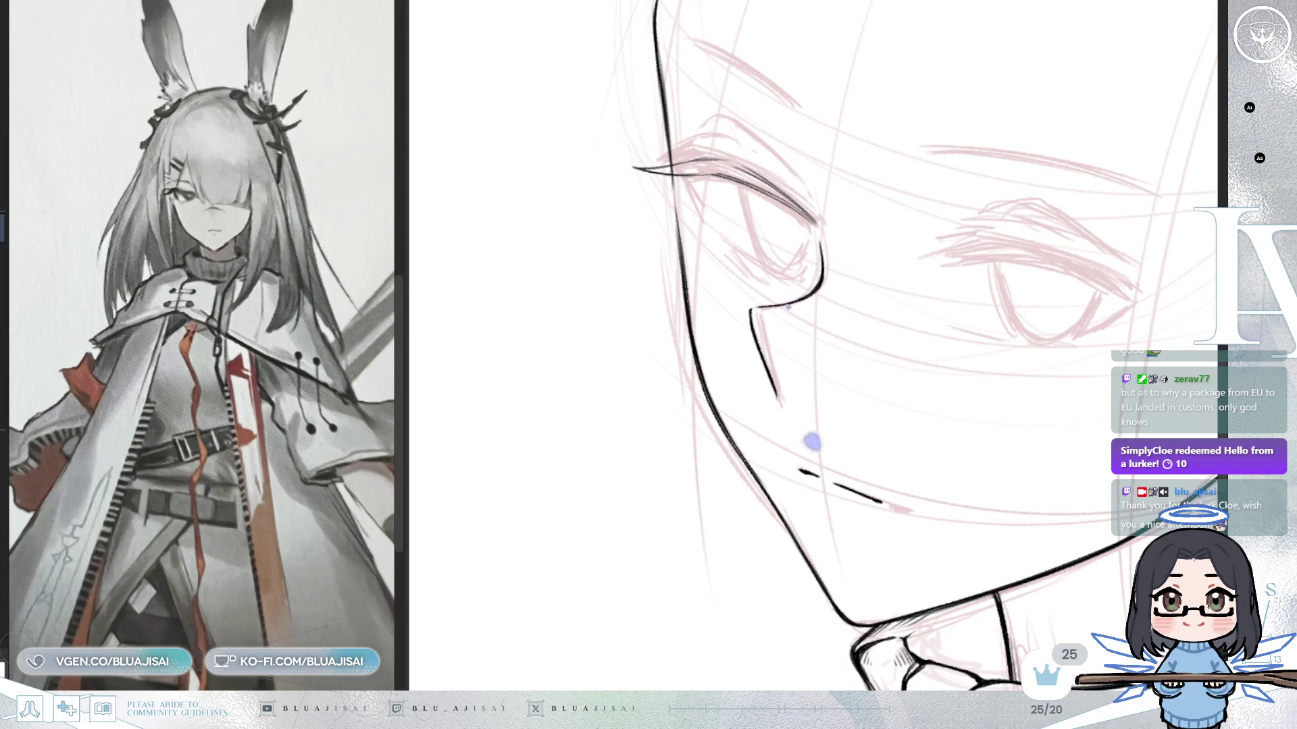
drag(851, 79, 969, 138)
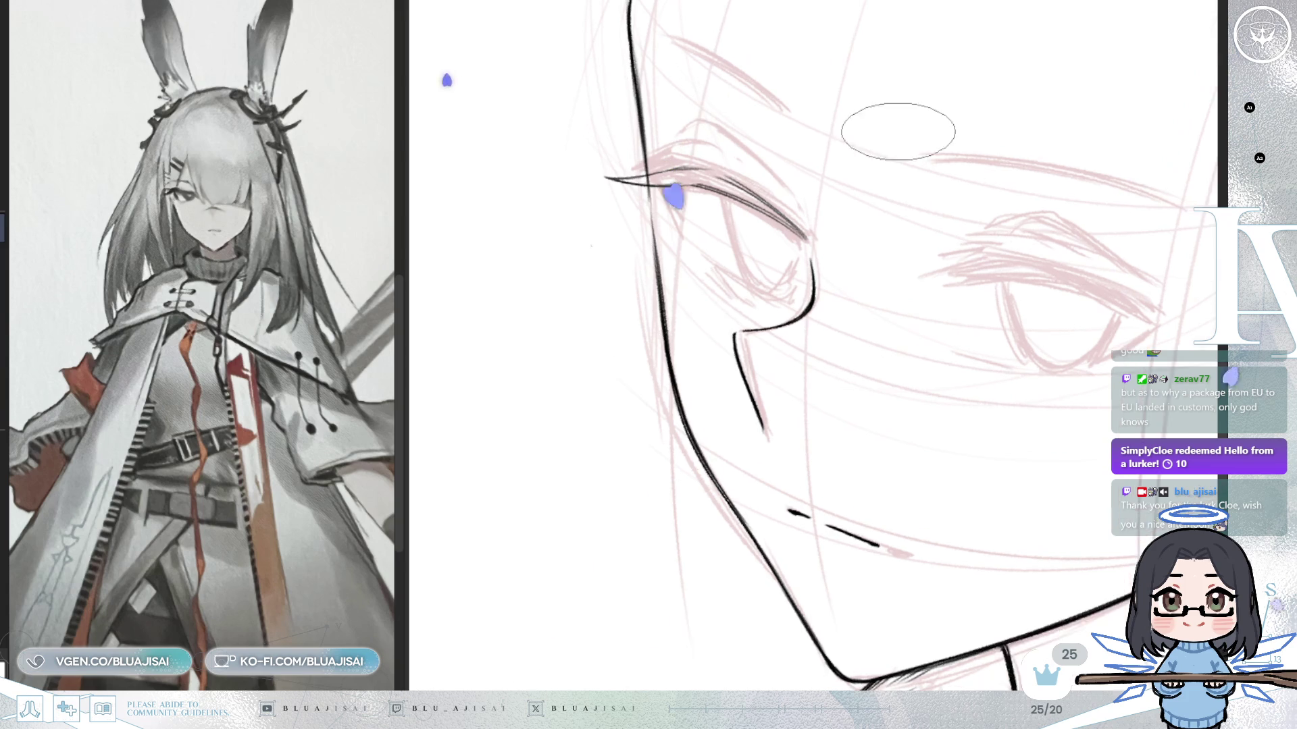
Darken and thicken the near eye's upper lash and add a short stroke beneath it.
key(m)
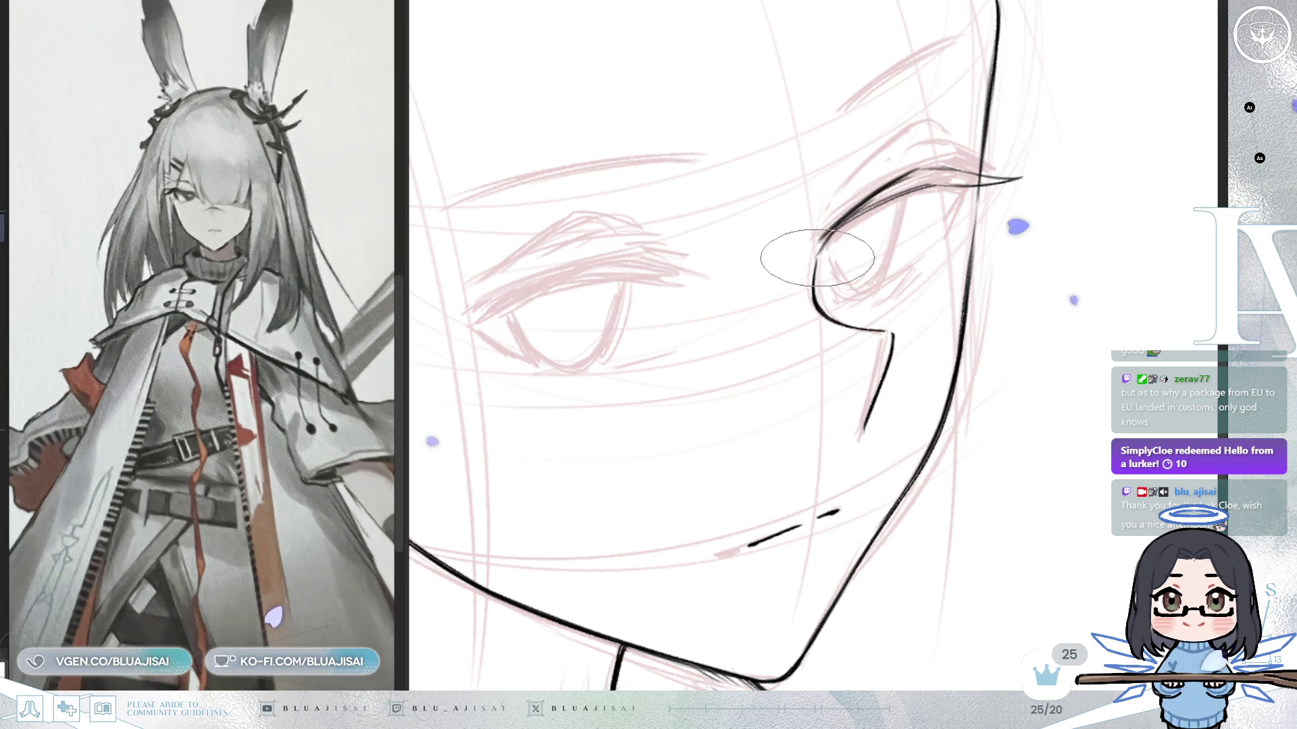
drag(821, 242, 880, 202)
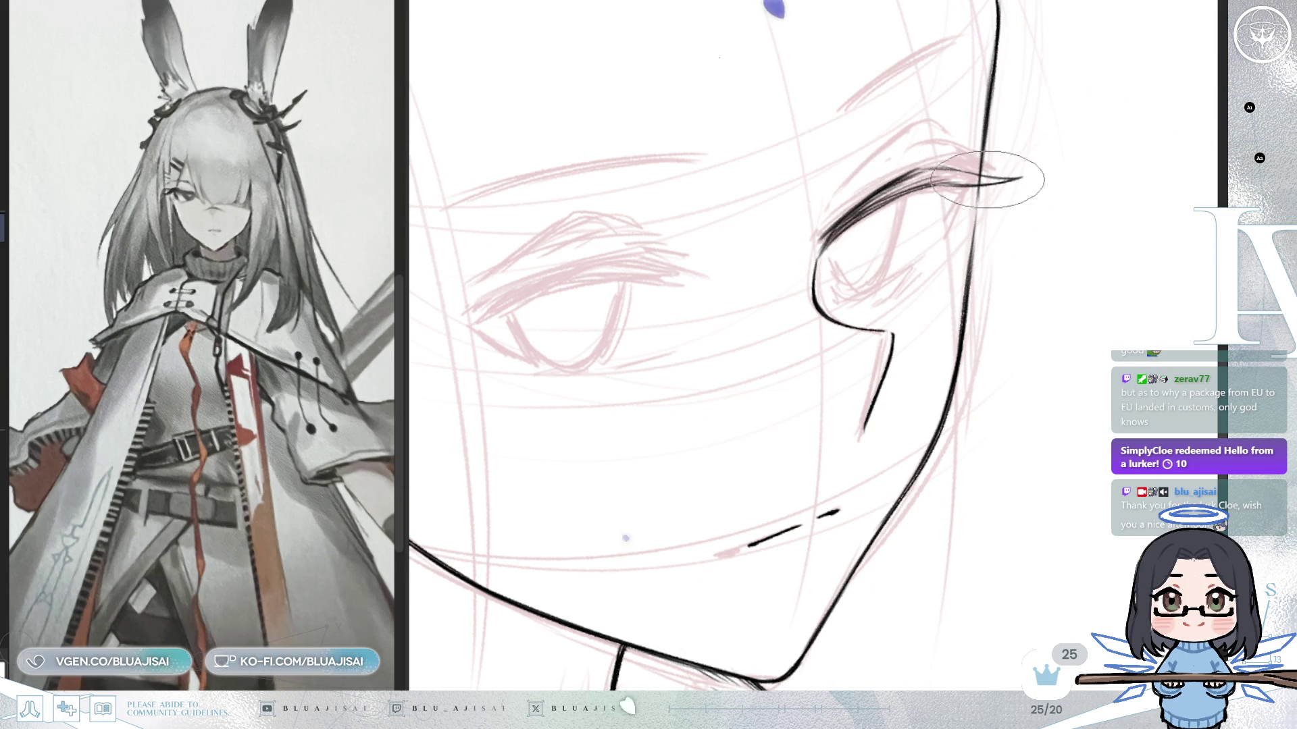
drag(962, 196, 942, 232)
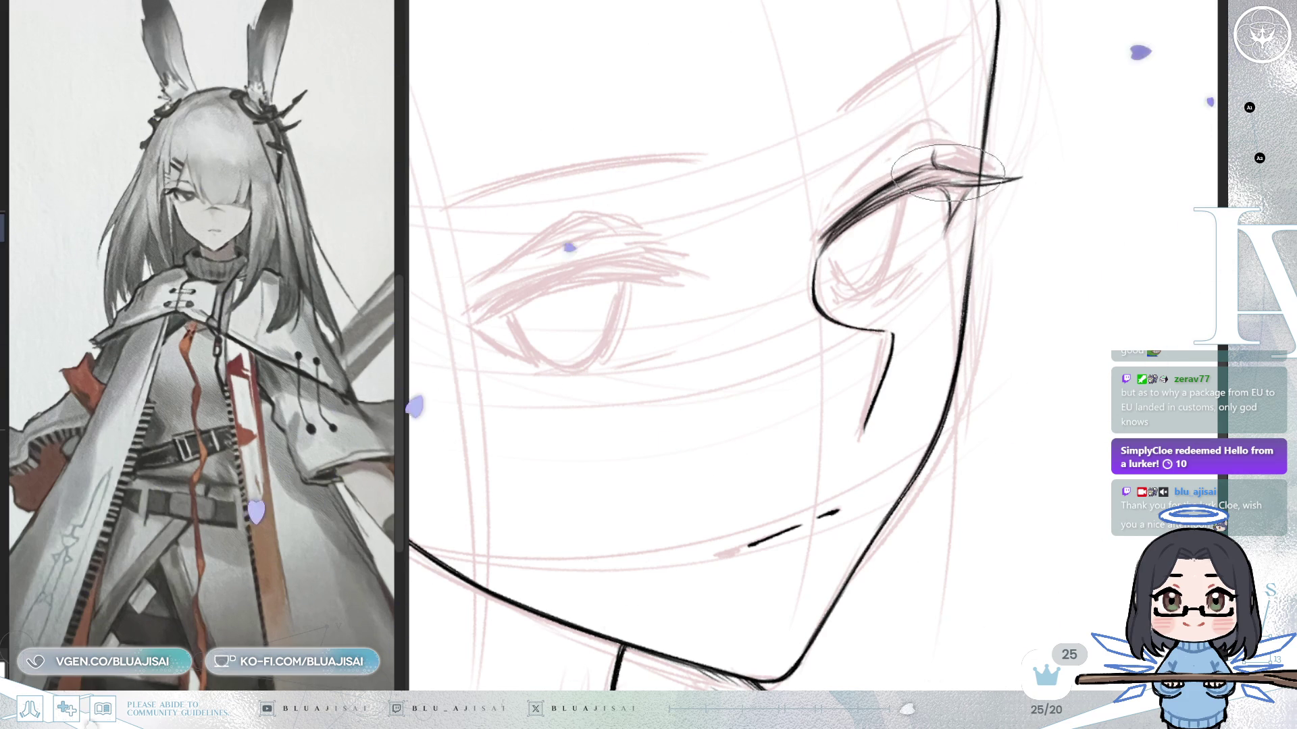
key(m)
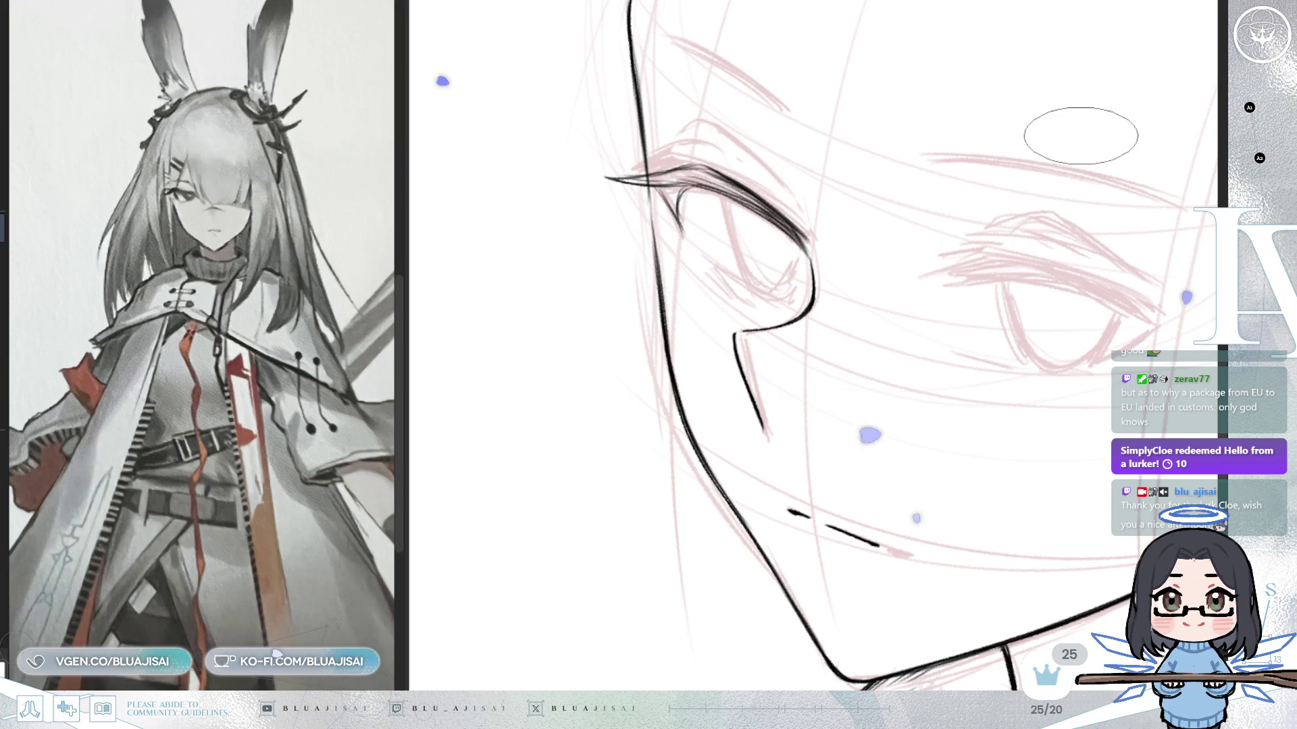
key(4)
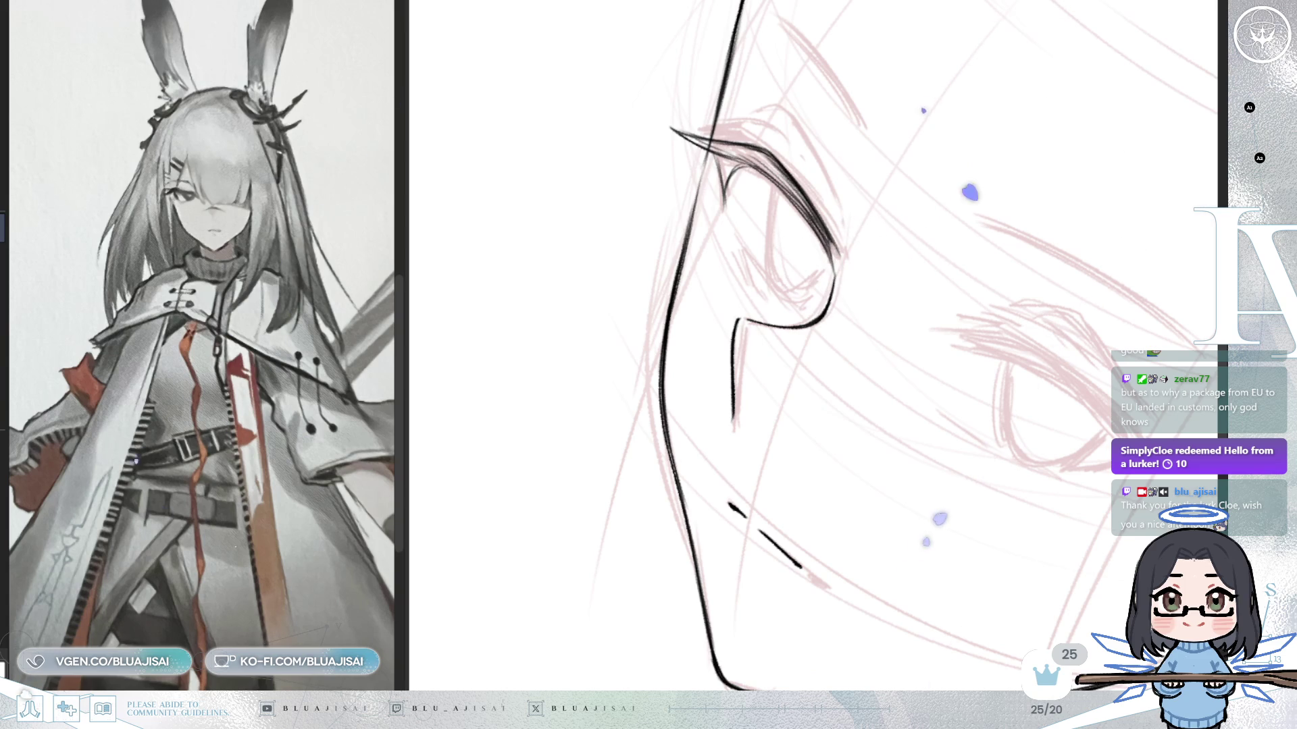
Tilt and mirror the canvas around the near eye to check the lash line.
drag(811, 164, 789, 124)
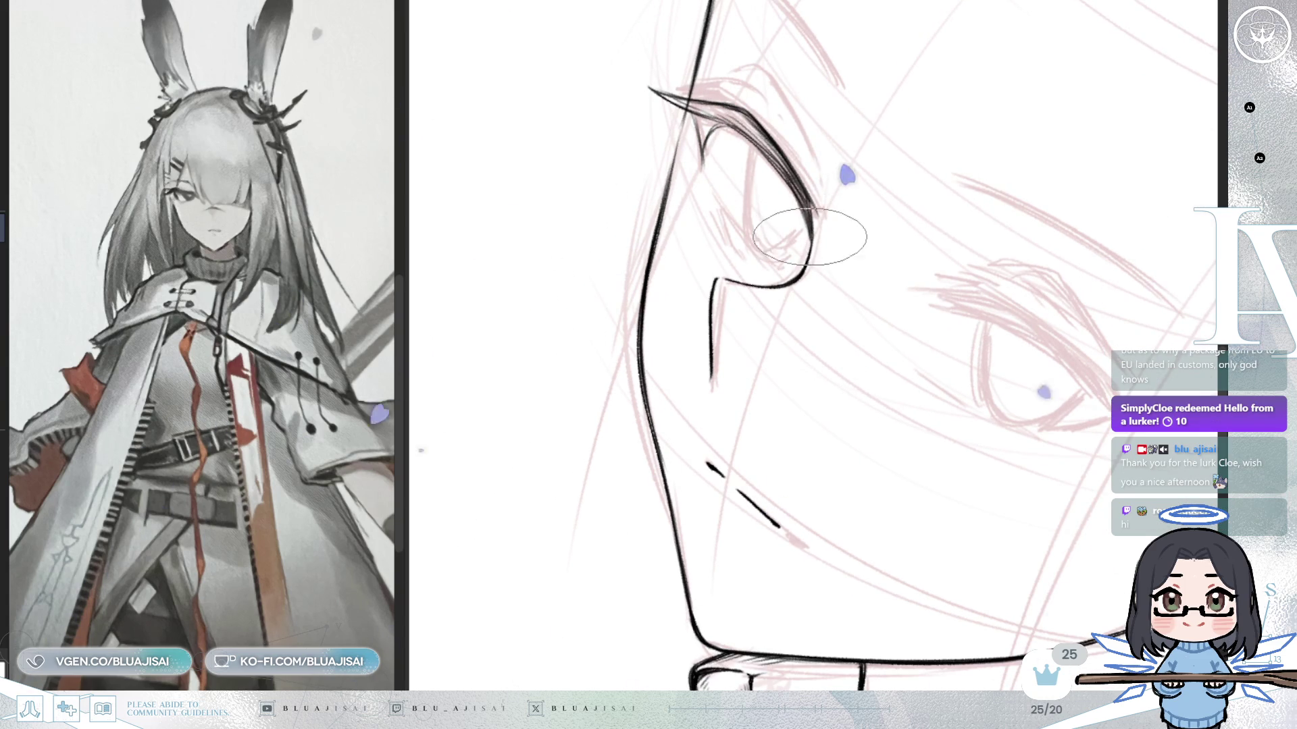
drag(1028, 159, 840, 212)
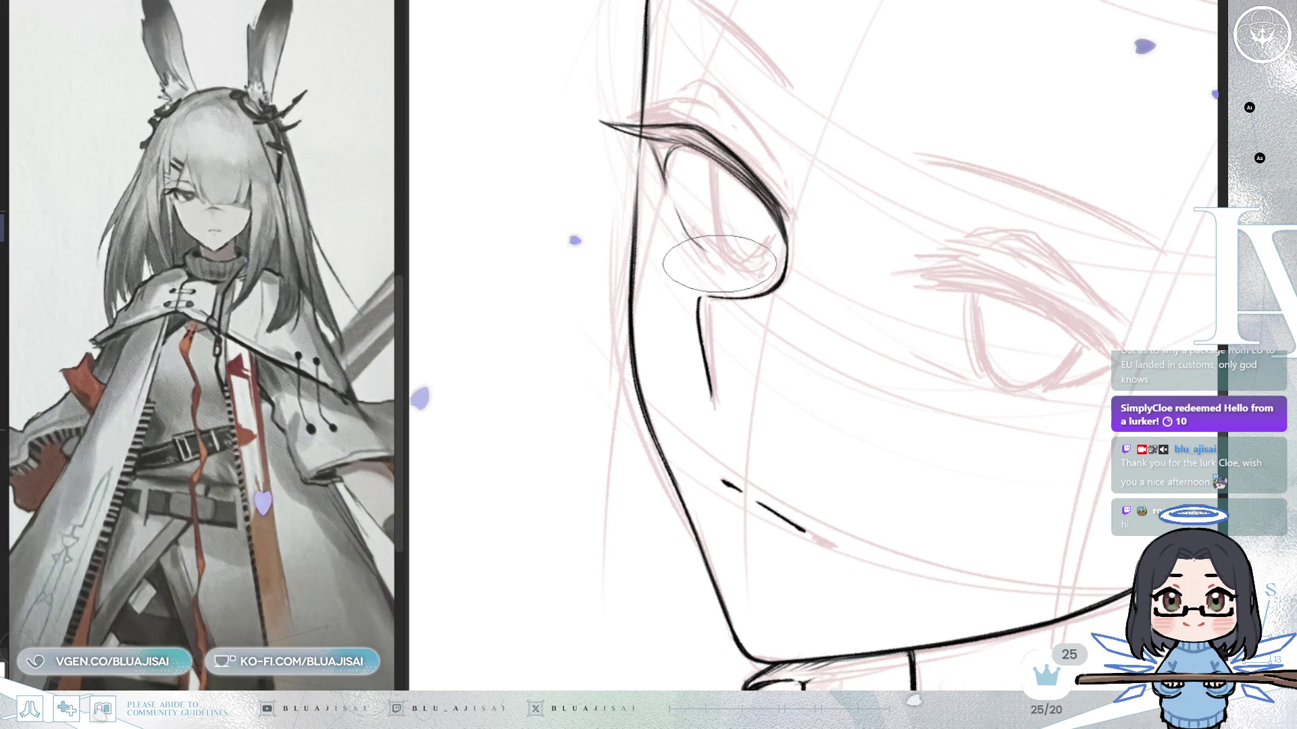
drag(720, 253, 810, 108)
key(h)
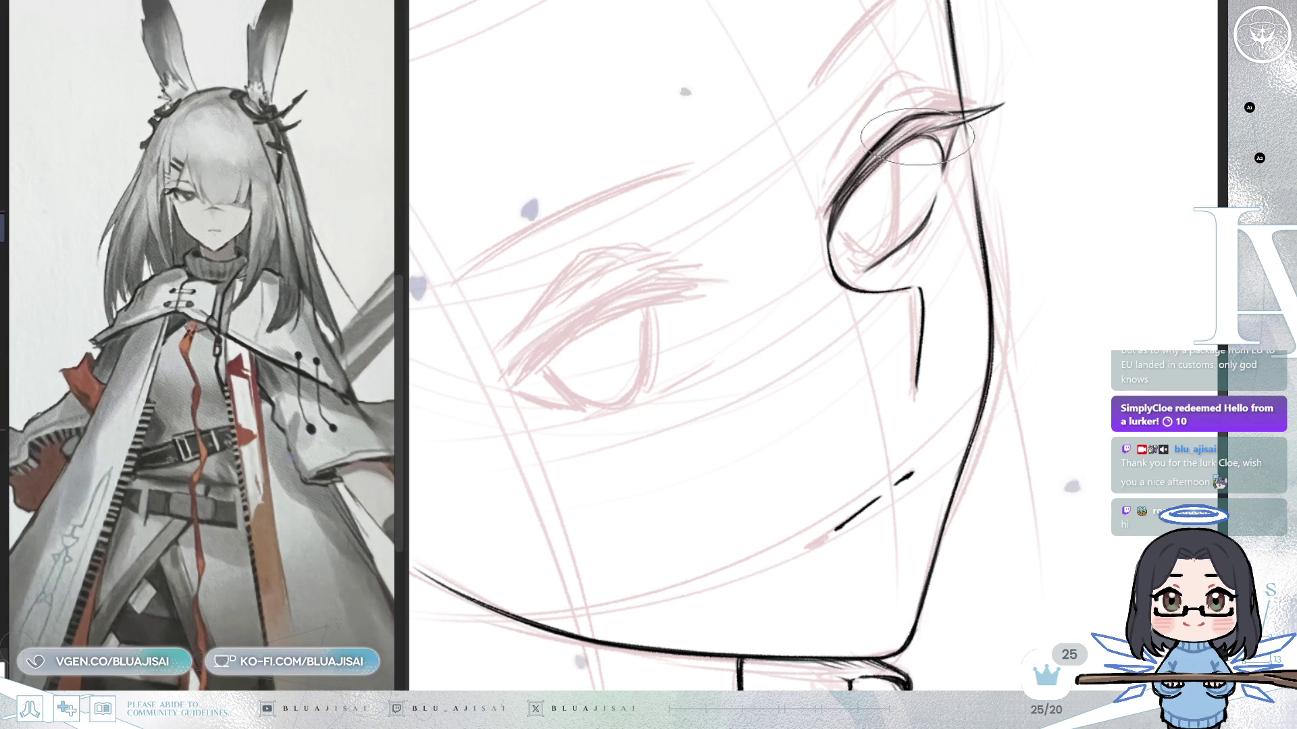
drag(885, 161, 945, 302)
scroll(945, 302, down, 2)
scroll(944, 302, down, 2)
scroll(937, 289, down, 1)
scroll(933, 282, down, 1)
scroll(933, 282, up, 1)
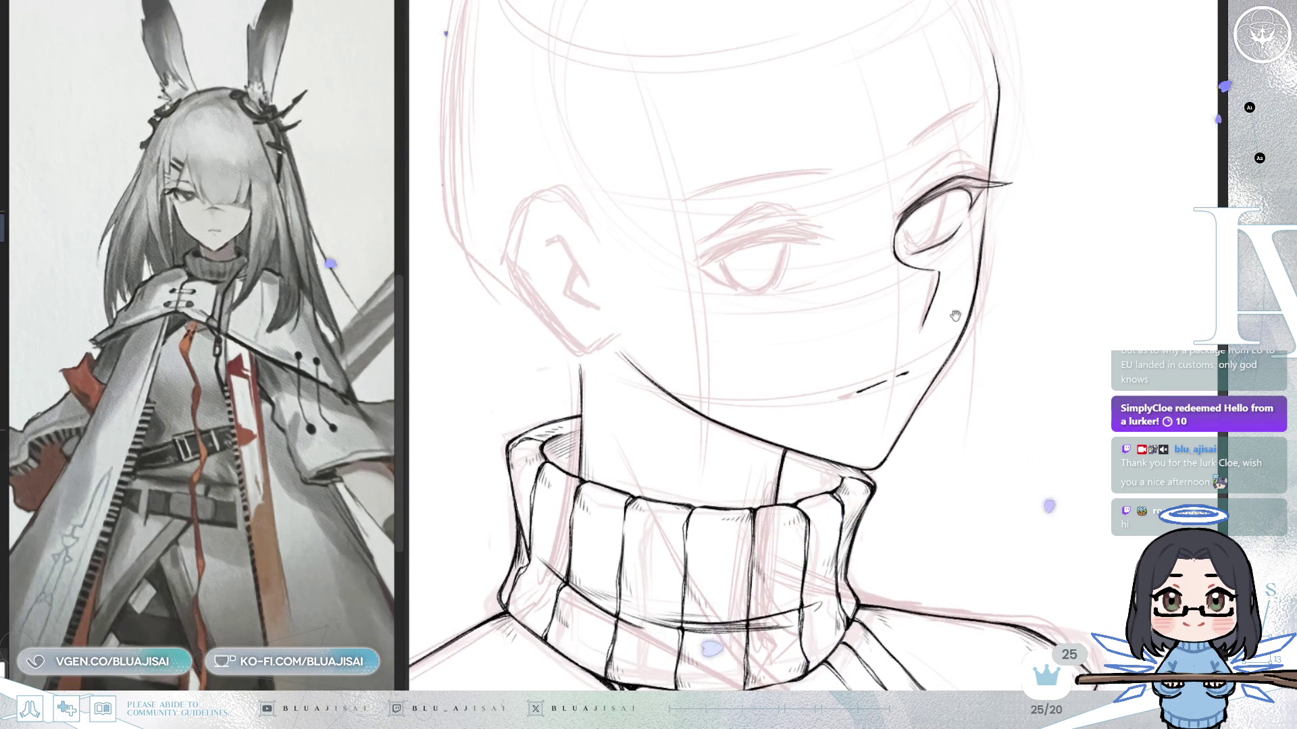
scroll(912, 304, up, 2)
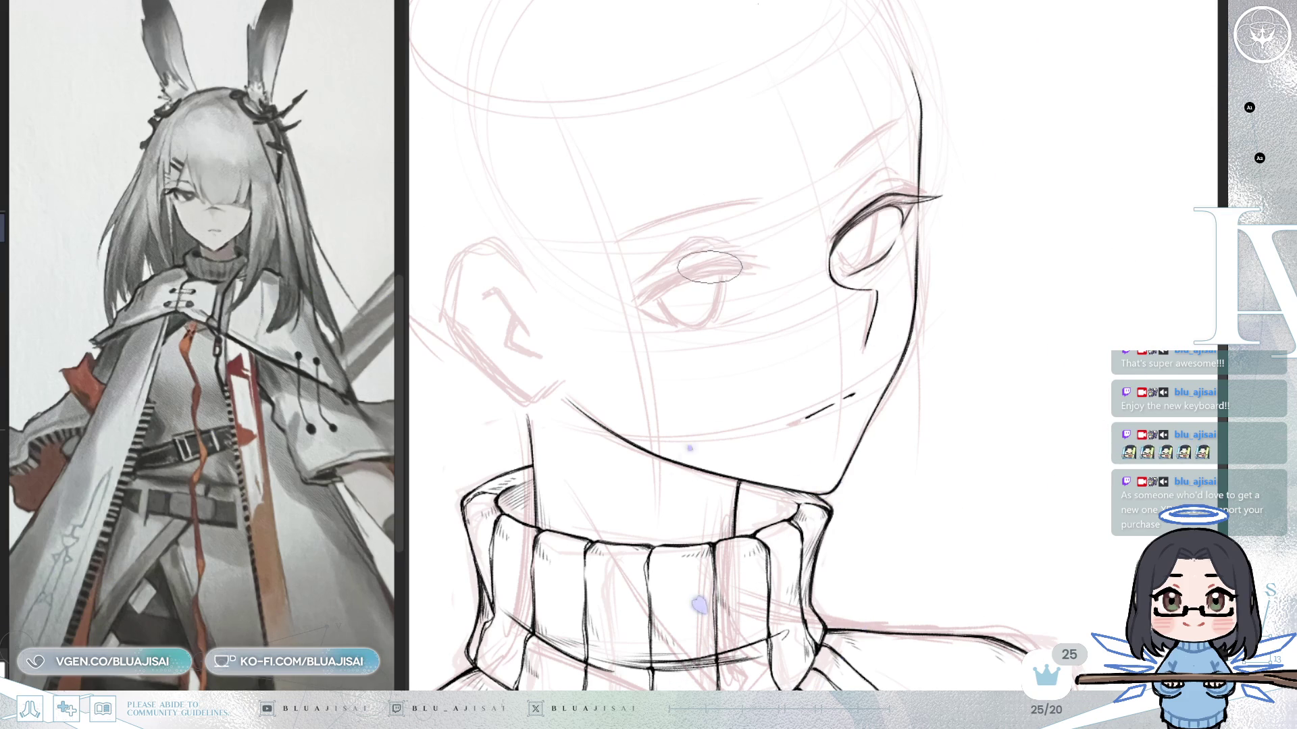
scroll(697, 278, up, 2)
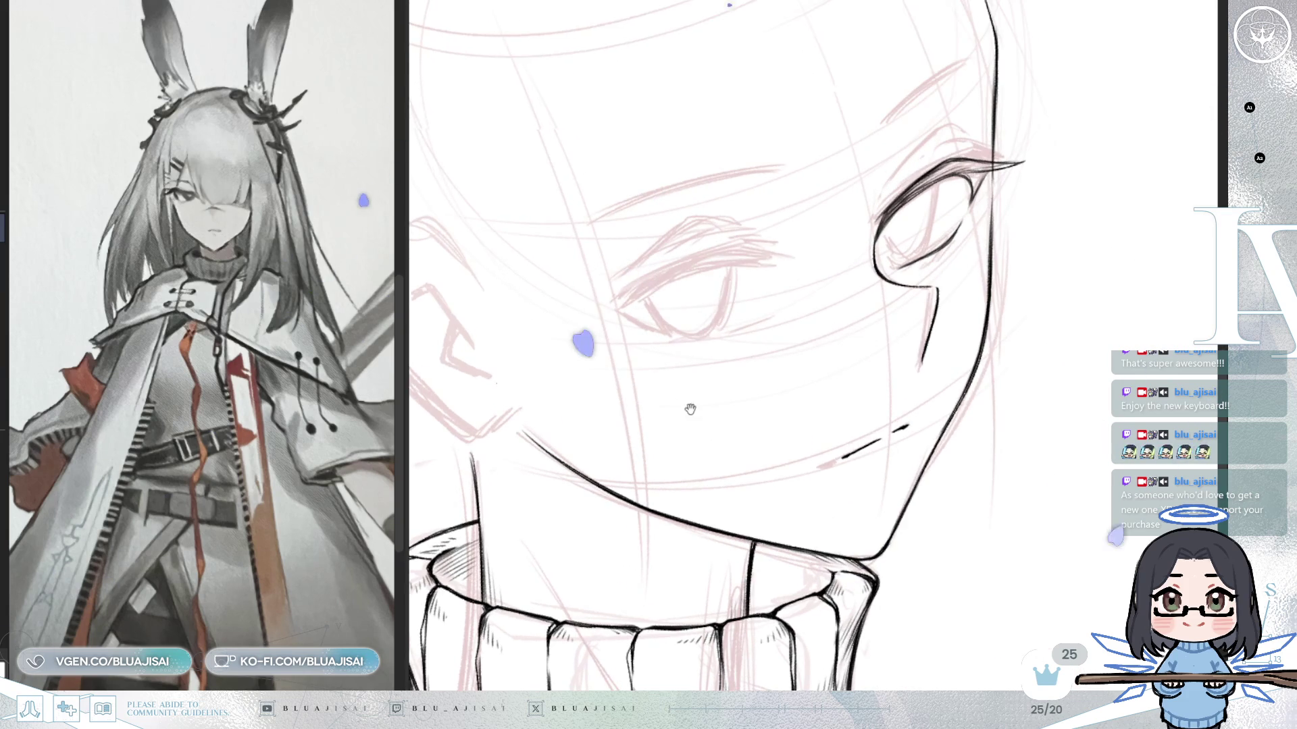
scroll(678, 289, up, 1)
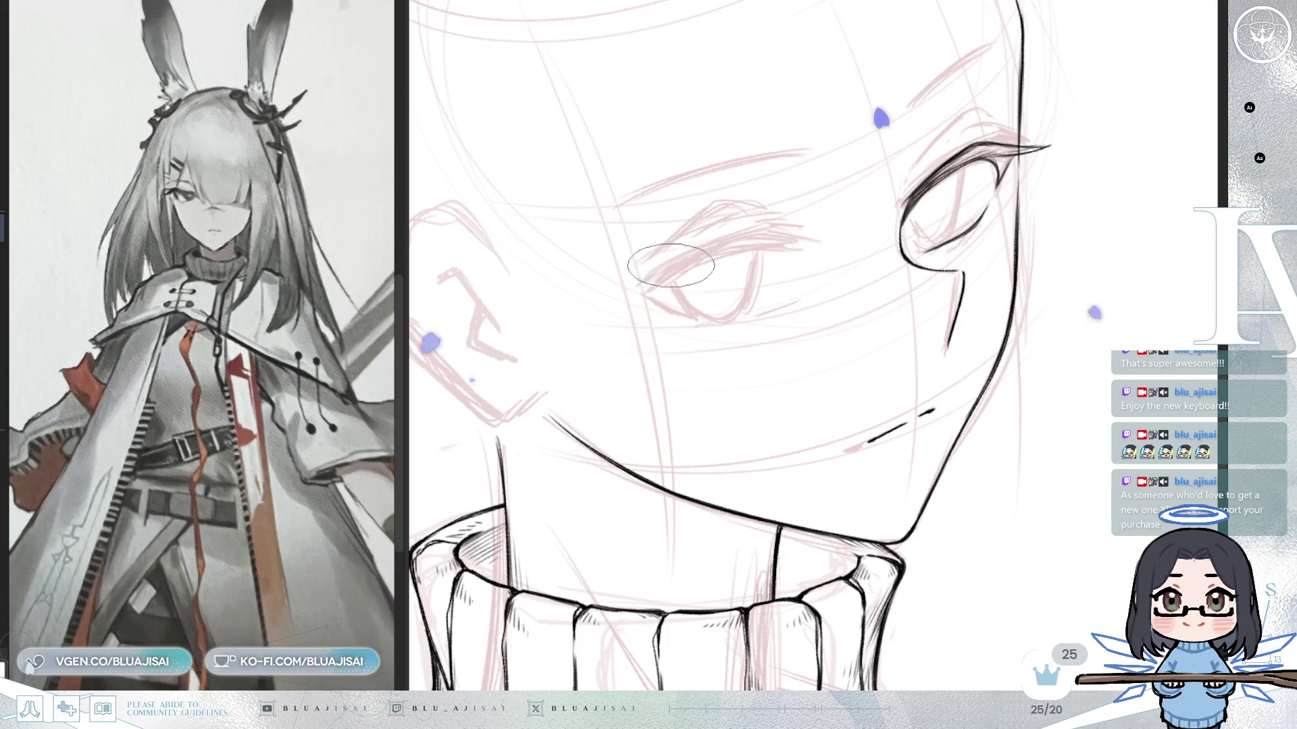
Ink the far eye's upper eyelid and redraw the higher lash stroke above it.
mouse_move(653, 288)
mouse_down()
mouse_move(750, 246)
mouse_move(790, 248)
mouse_up()
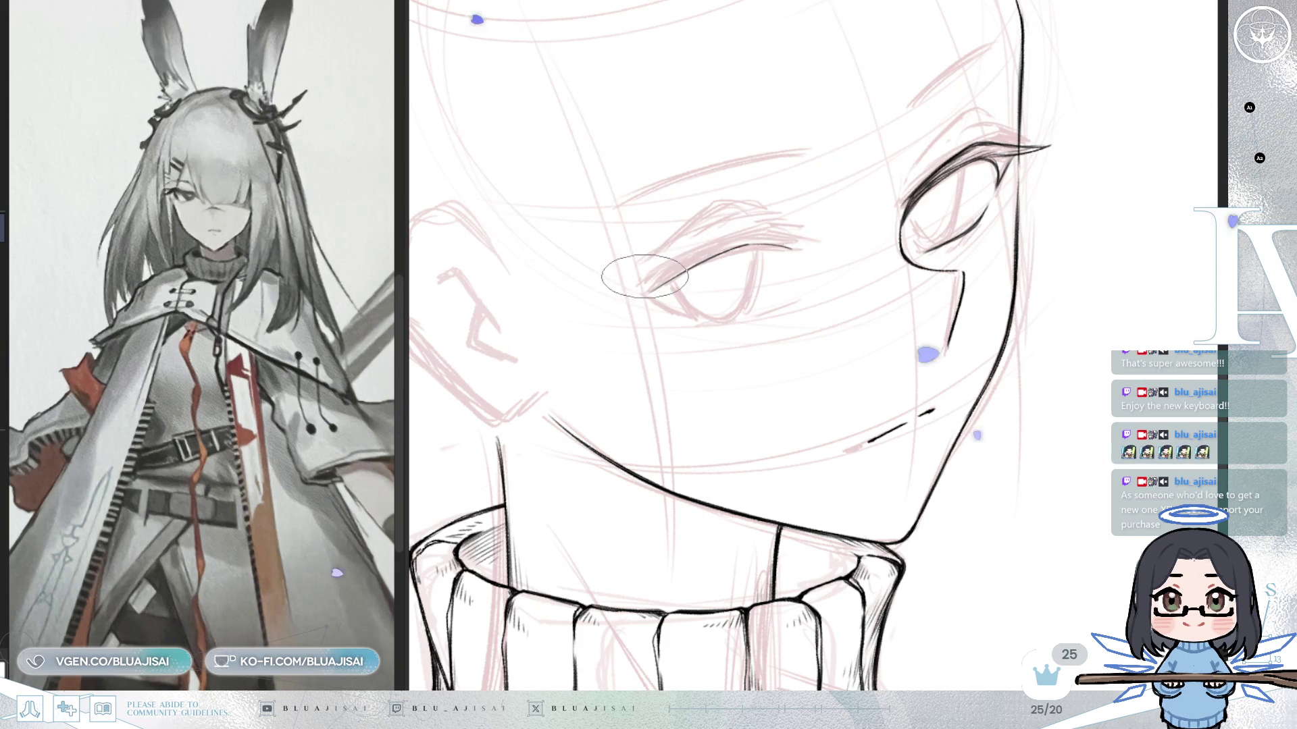
drag(647, 278, 762, 231)
key(ctrl+z)
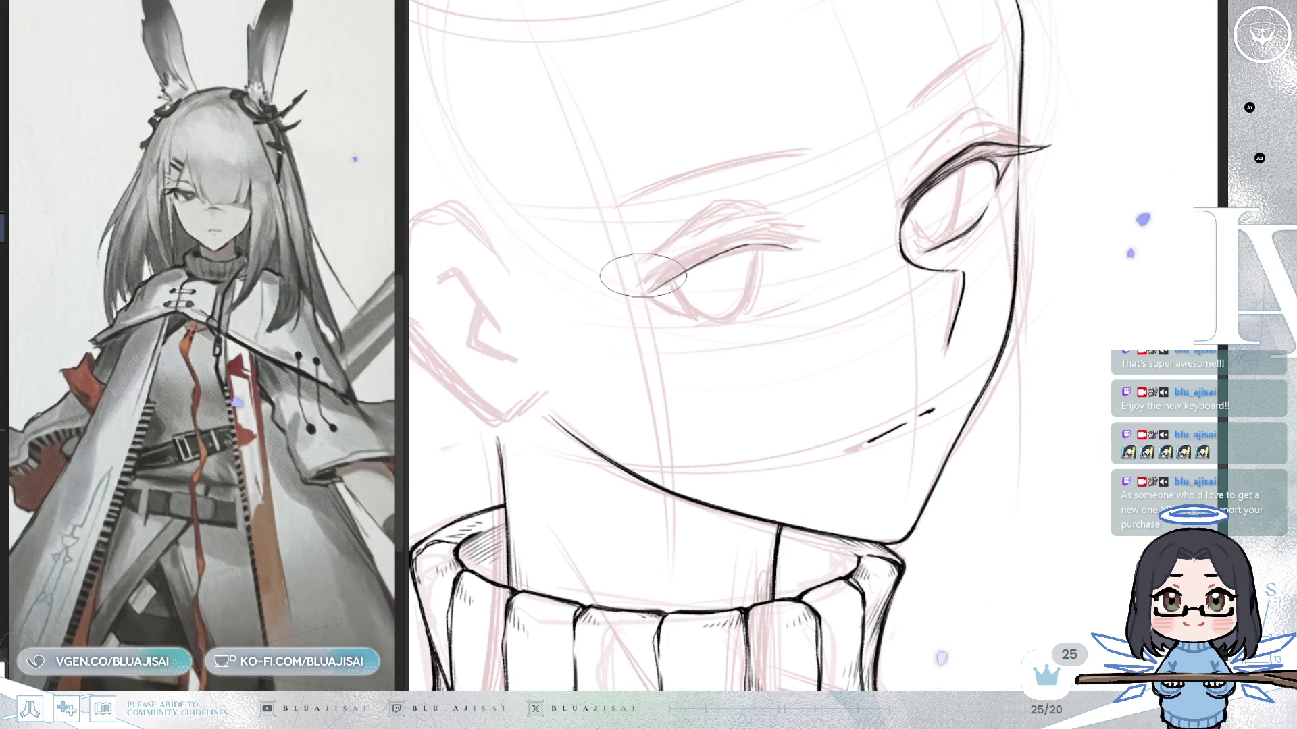
drag(646, 272, 770, 225)
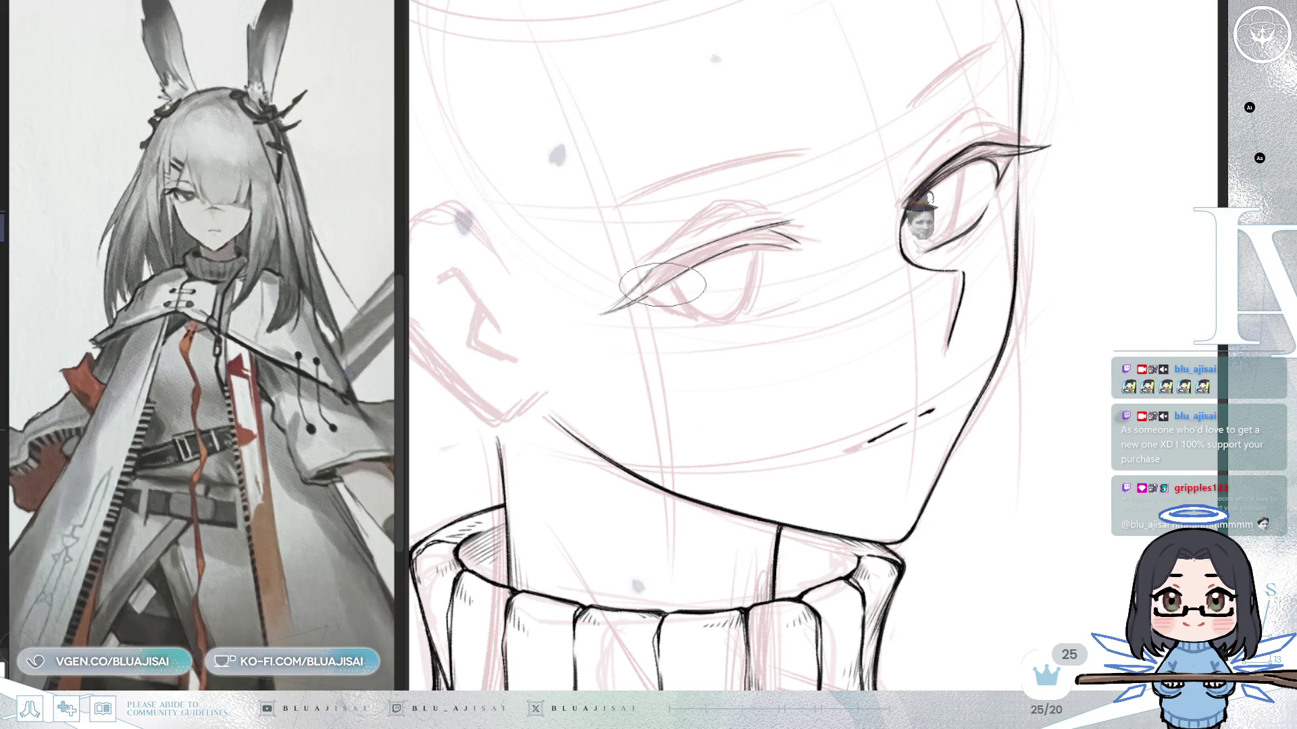
key(m)
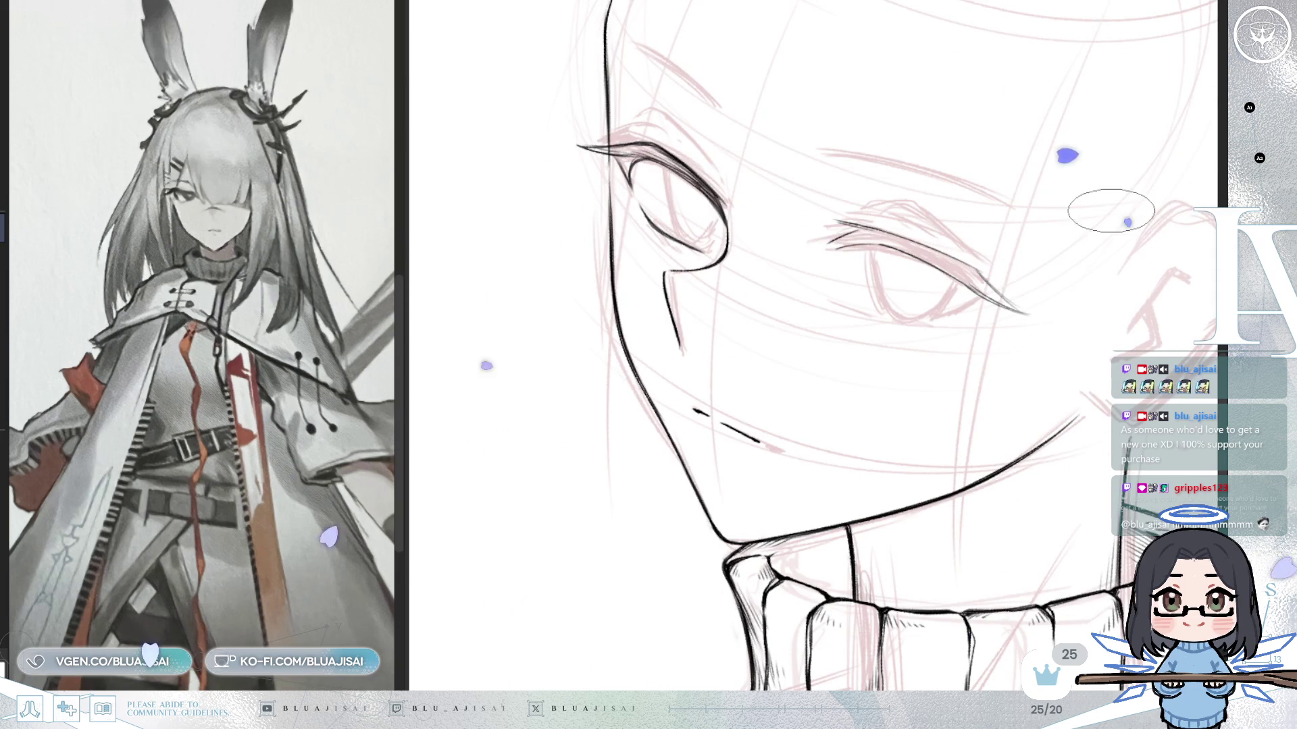
key(Delete)
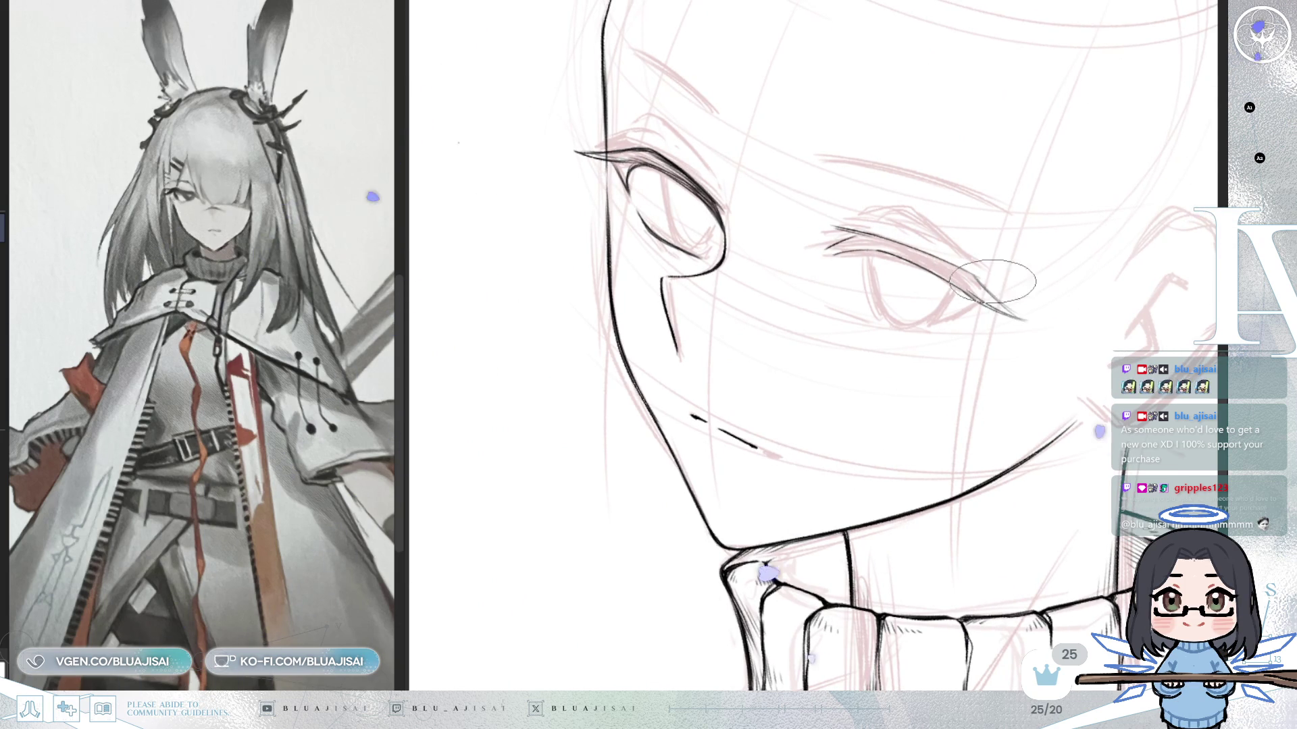
key(minus)
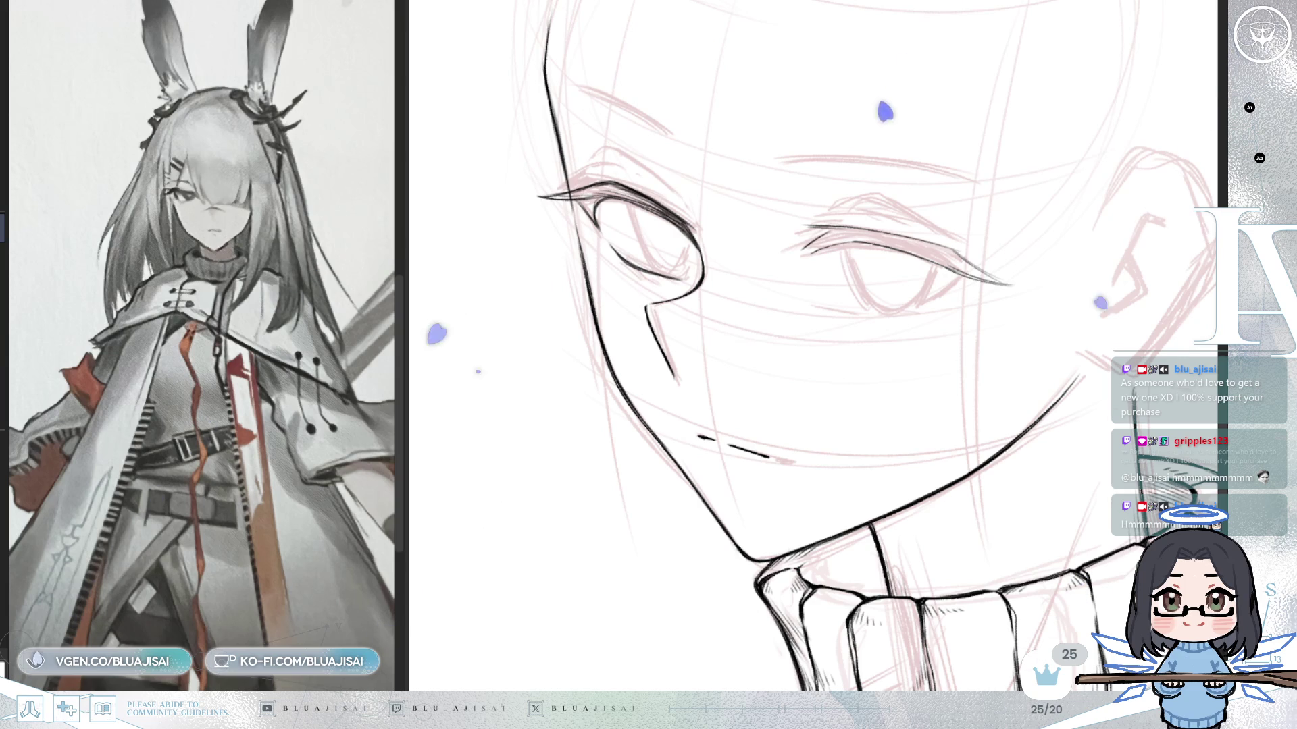
Add a short stroke inside the right eye, mirroring and turning the canvas to check proportions.
drag(875, 312, 897, 299)
drag(939, 258, 908, 287)
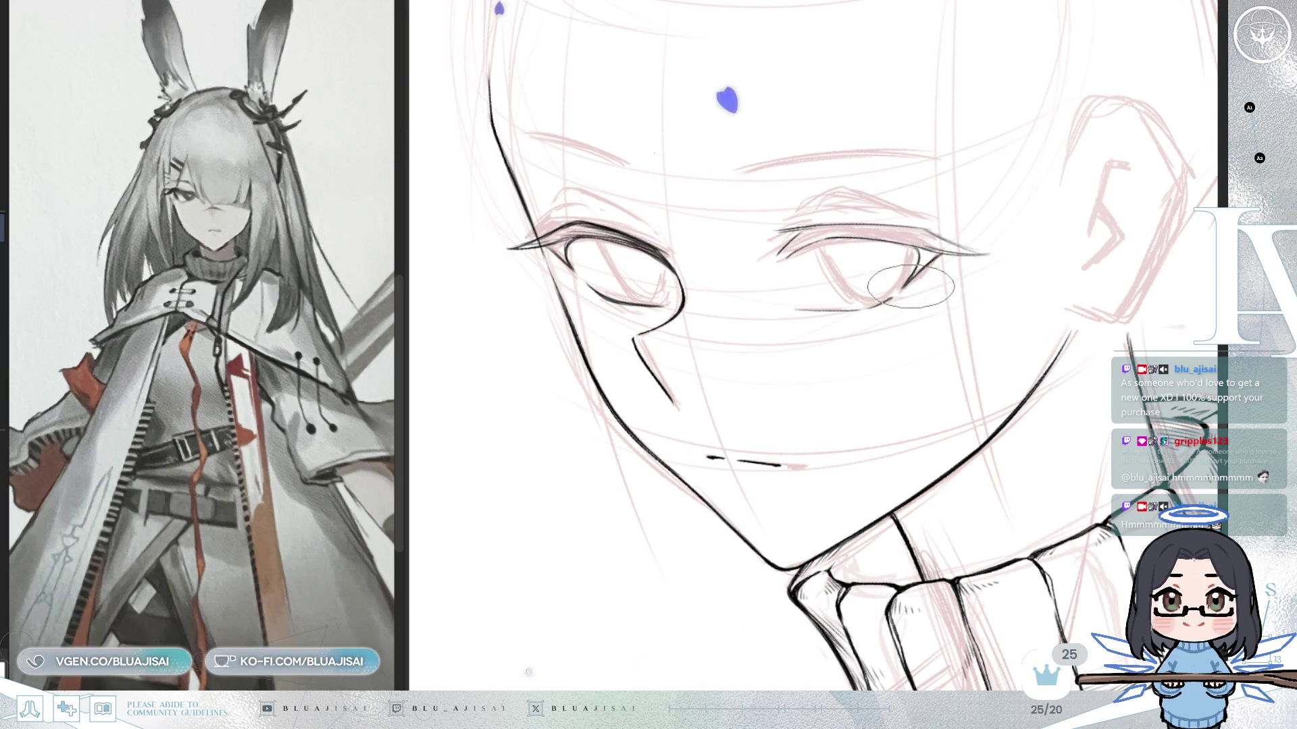
key(h)
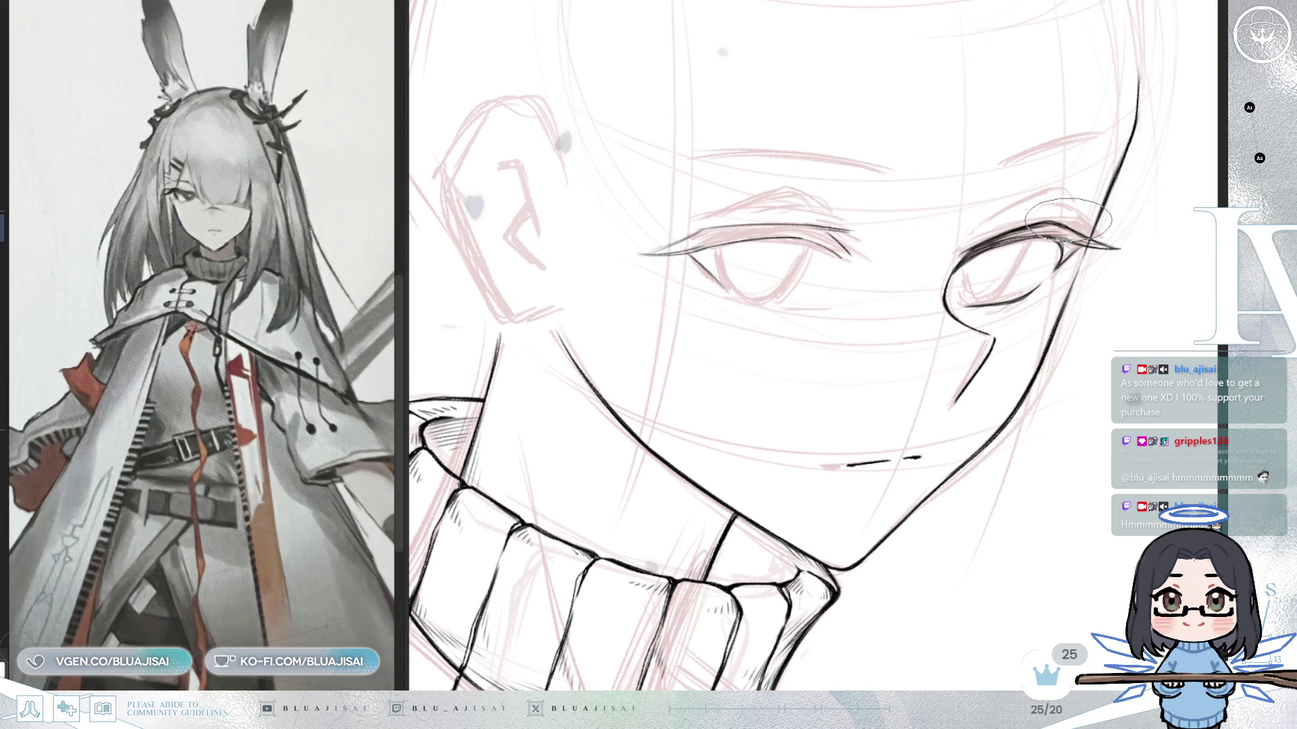
scroll(1069, 218, down, 2)
key(h)
key(4)
key(4)
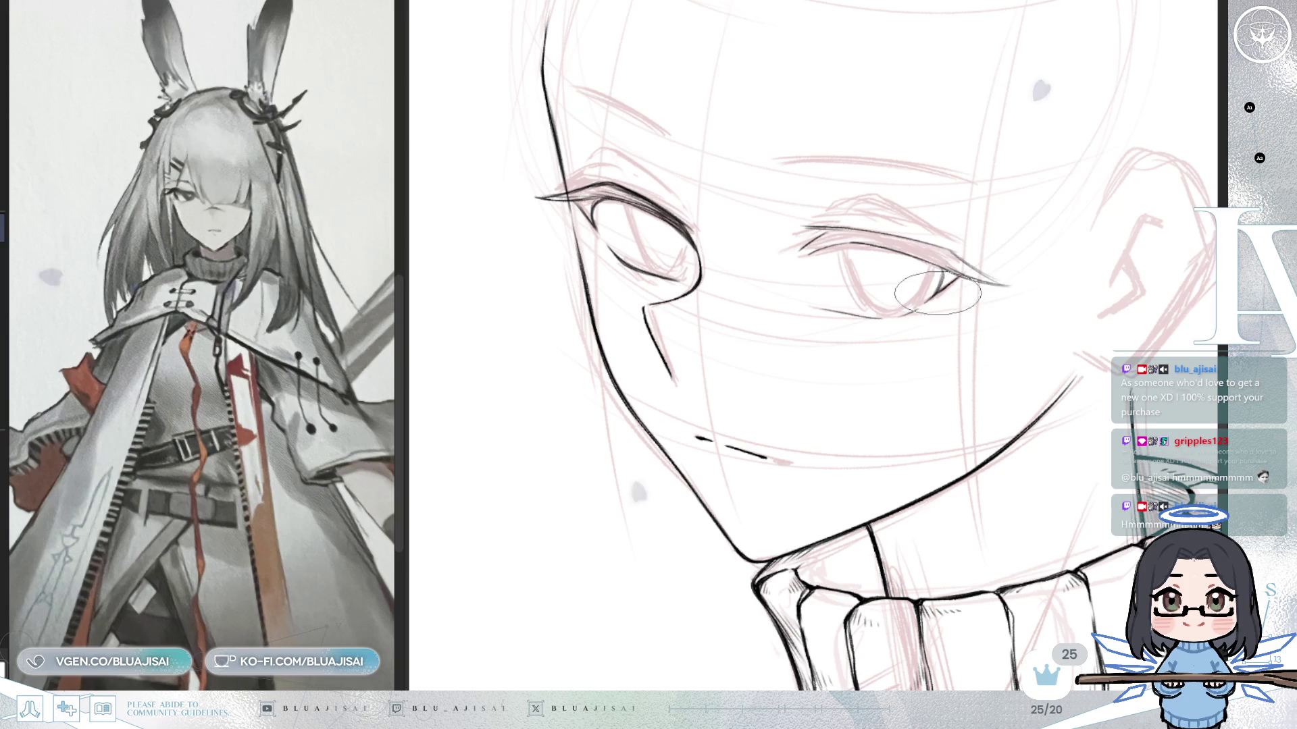
key(h)
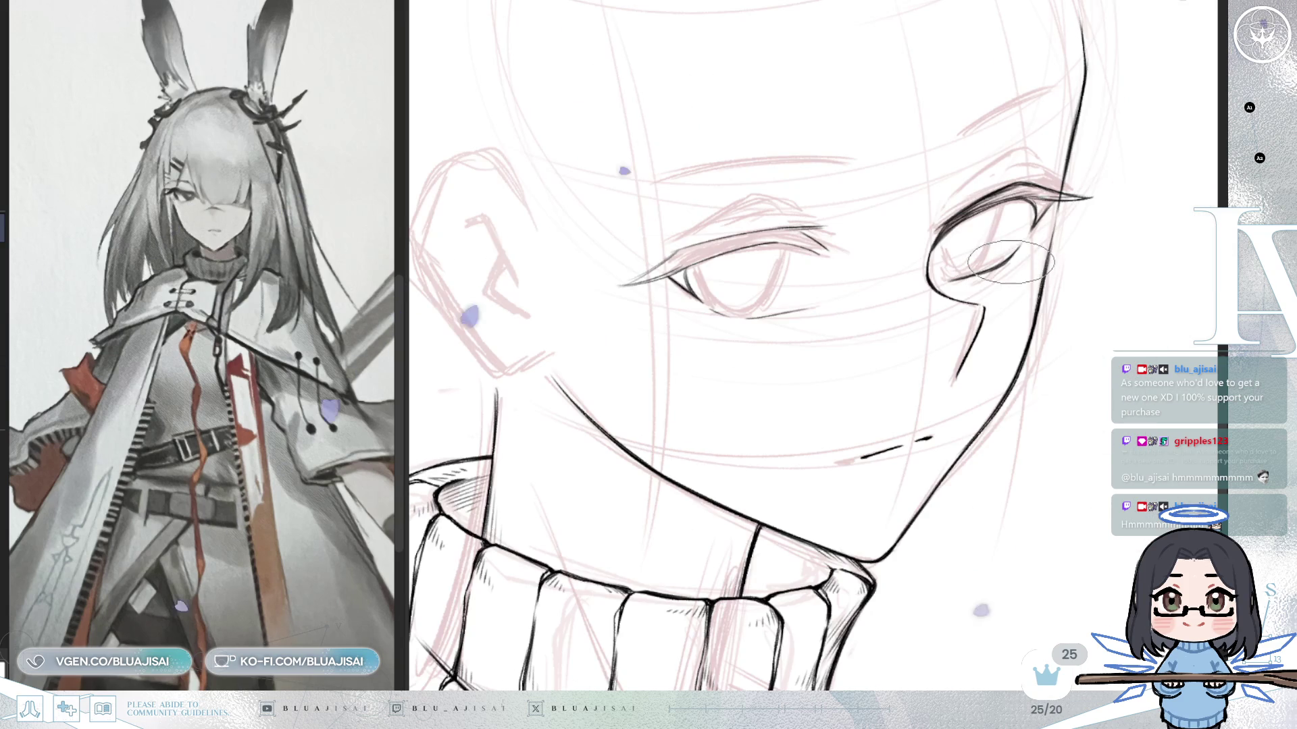
key(minus)
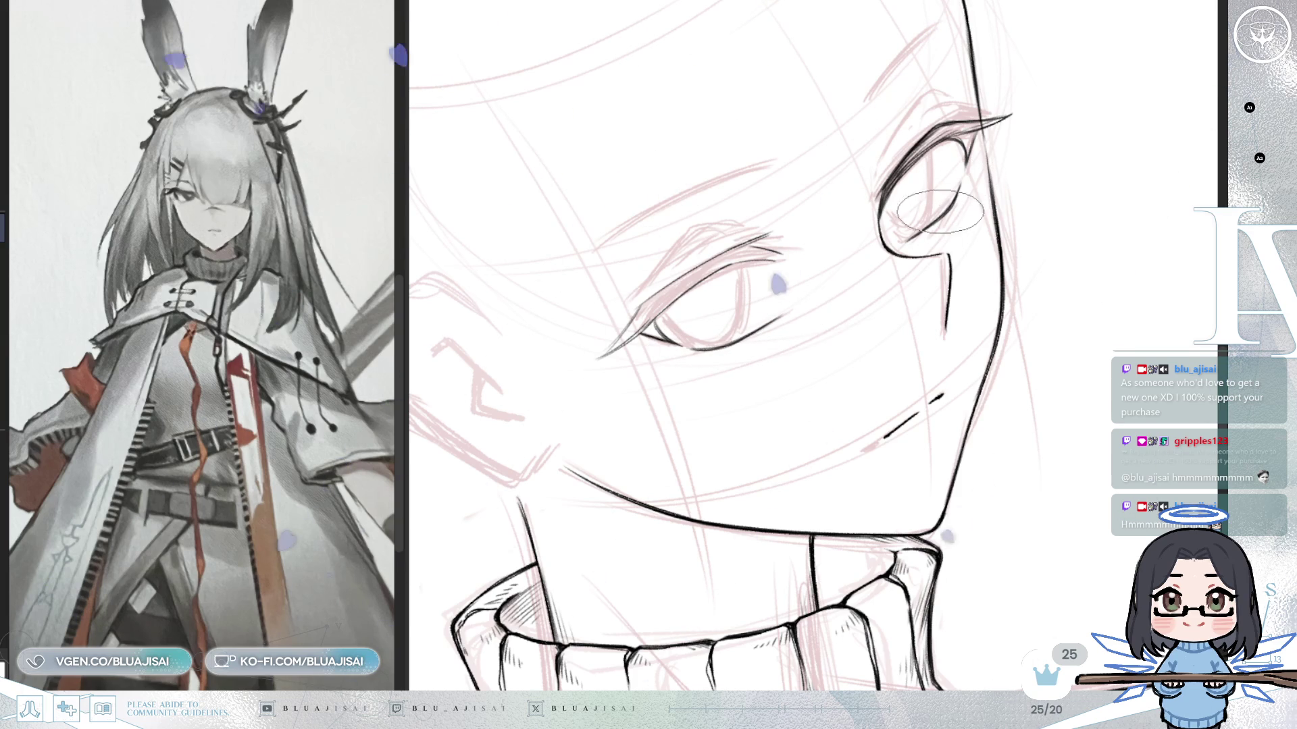
key(End)
key(End)
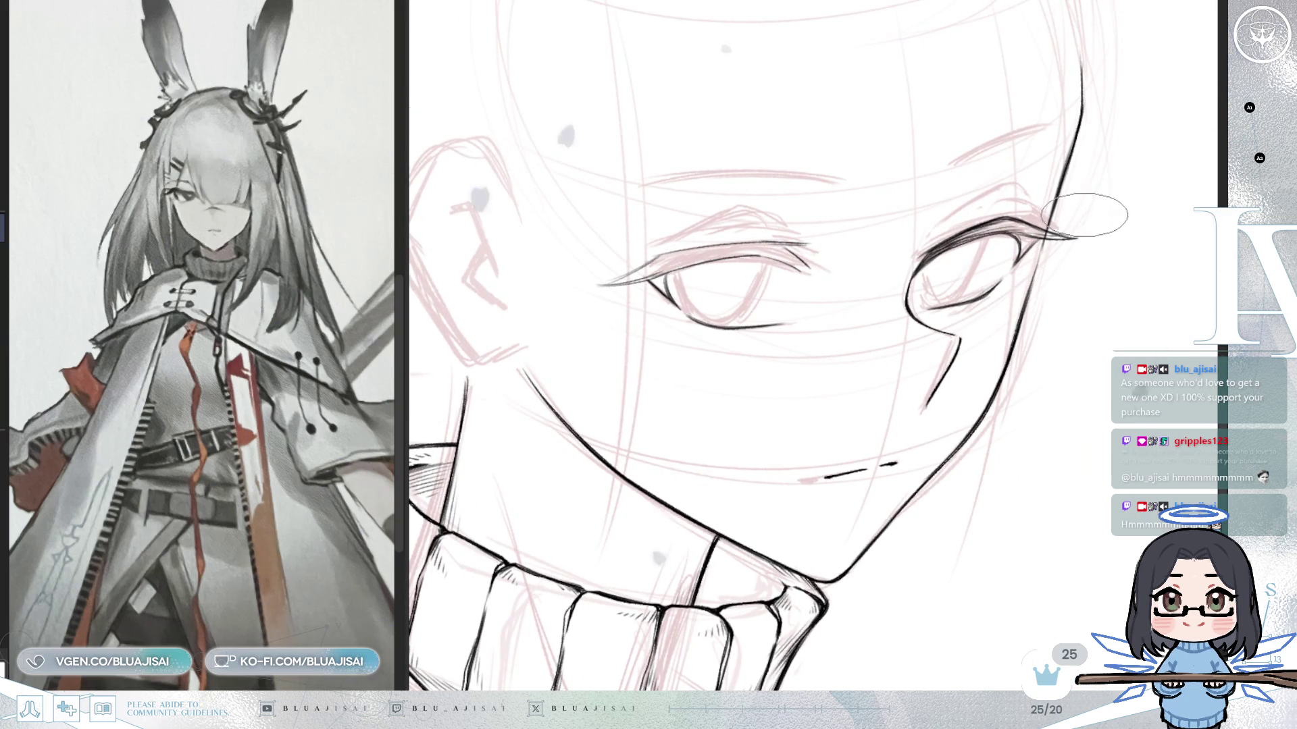
key(End)
key(End)
key(End)
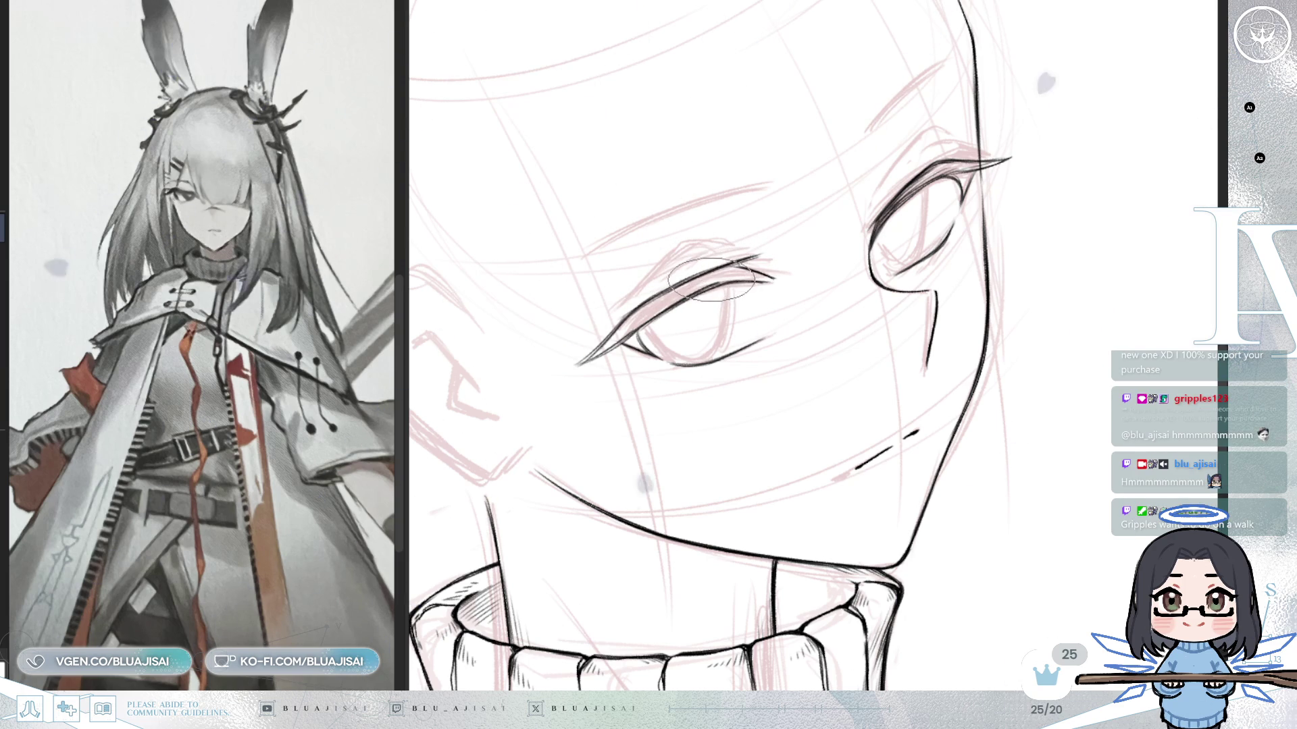
Frame and tilt the view around the left eye's outer corner for lash strokes.
drag(689, 324, 730, 294)
scroll(725, 304, up, 3)
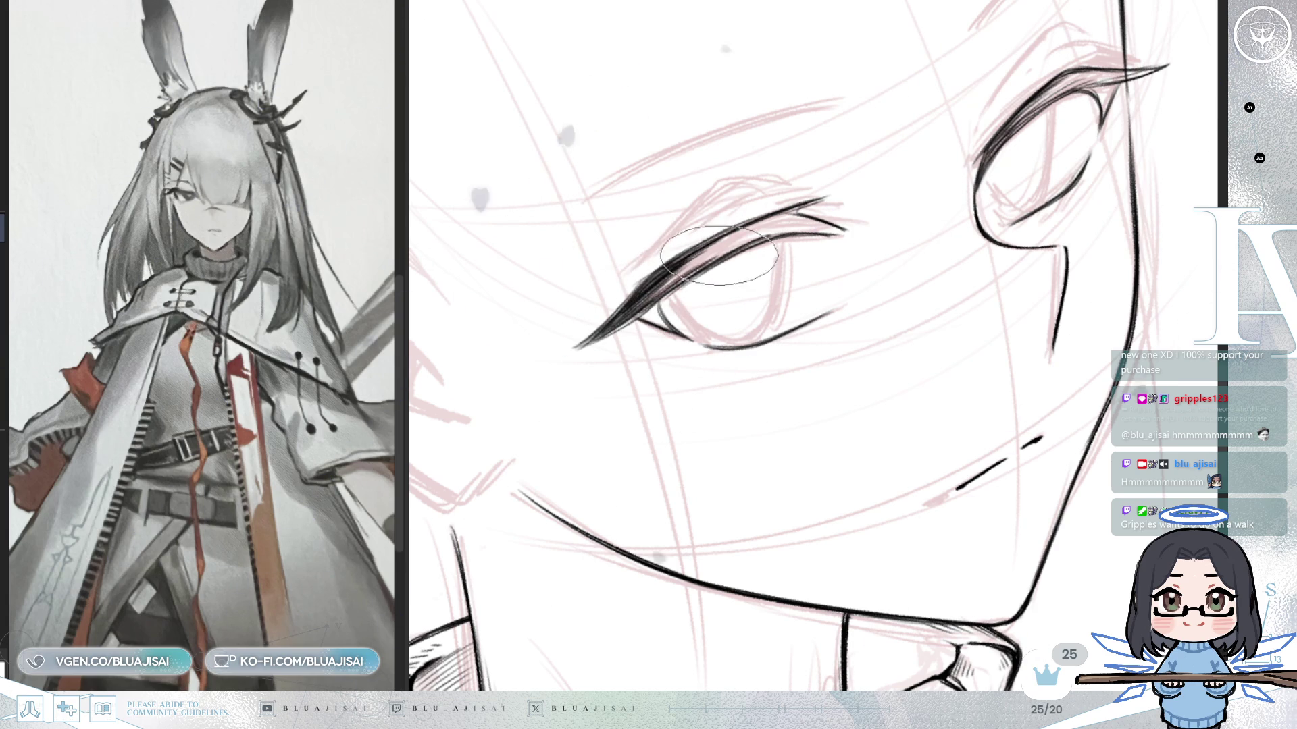
drag(720, 254, 676, 315)
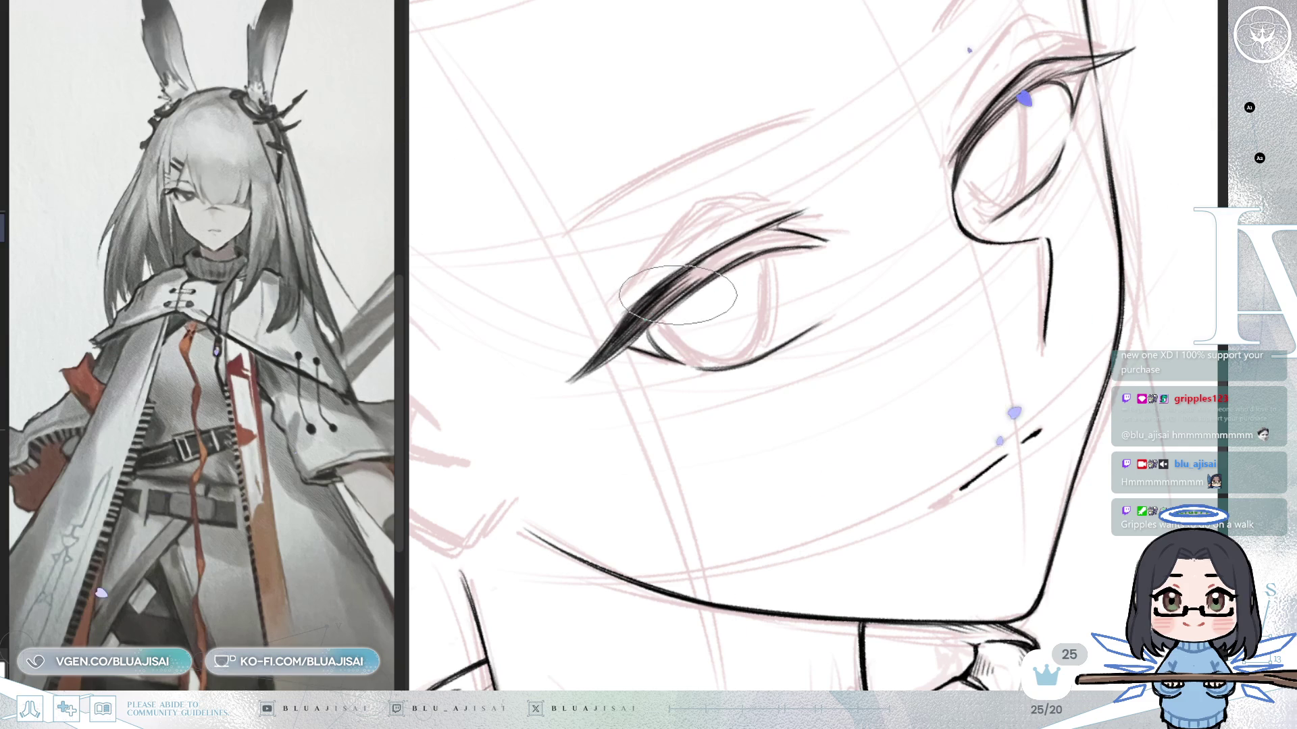
key(Delete)
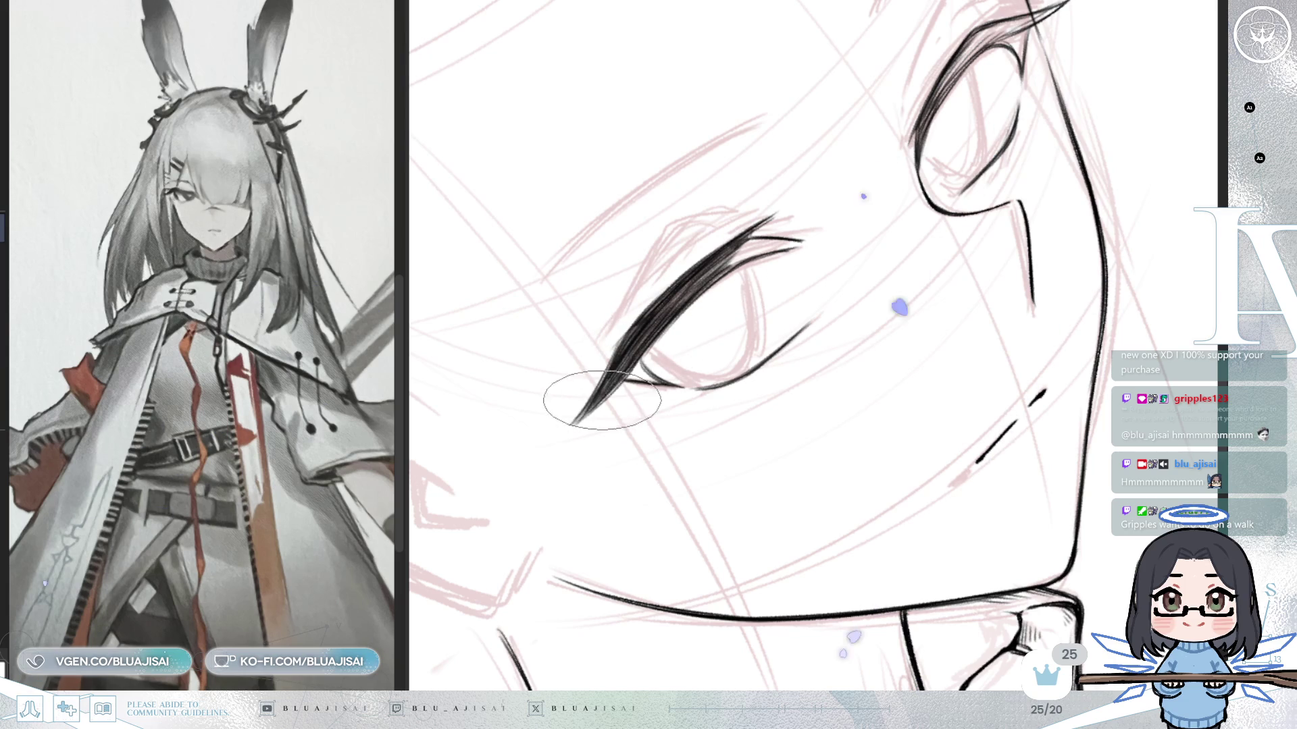
drag(610, 383, 647, 339)
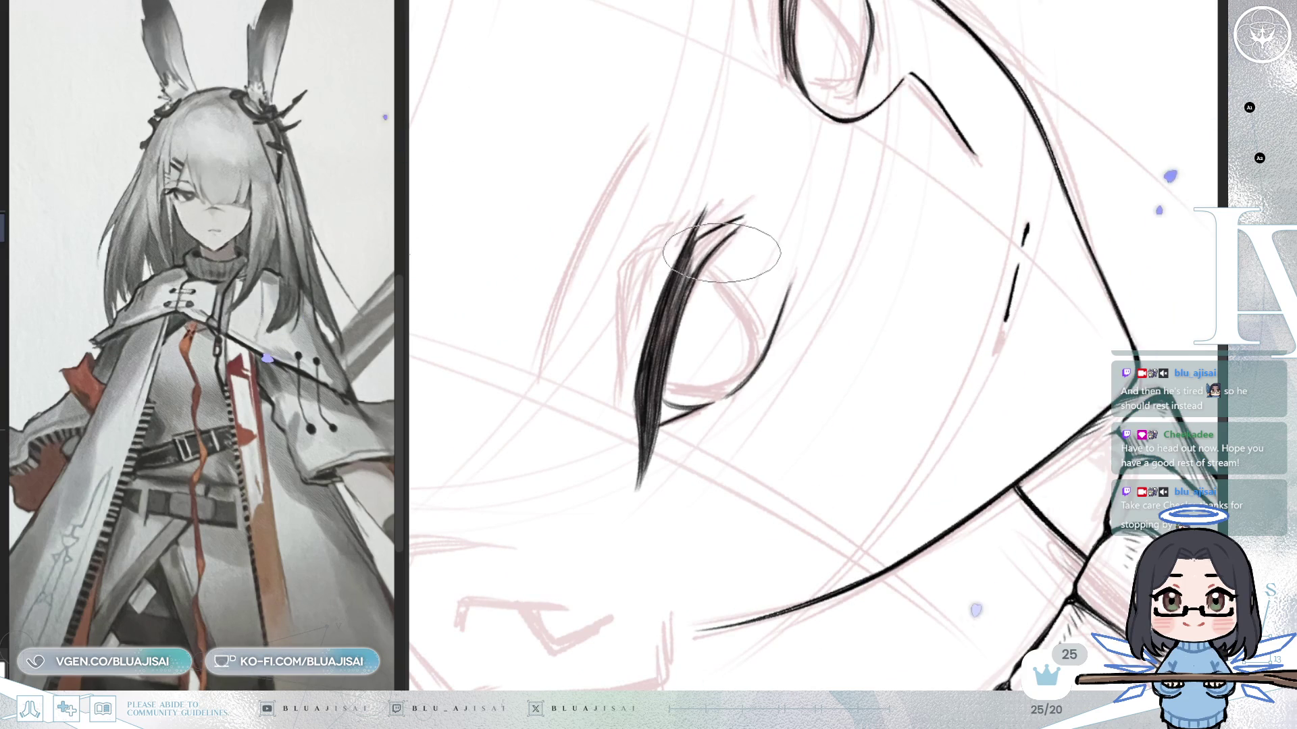
Discard a grey stroke, then thicken the lash's top edge with a dark stroke and faint grey shading.
drag(717, 242, 734, 248)
key(ctrl+z)
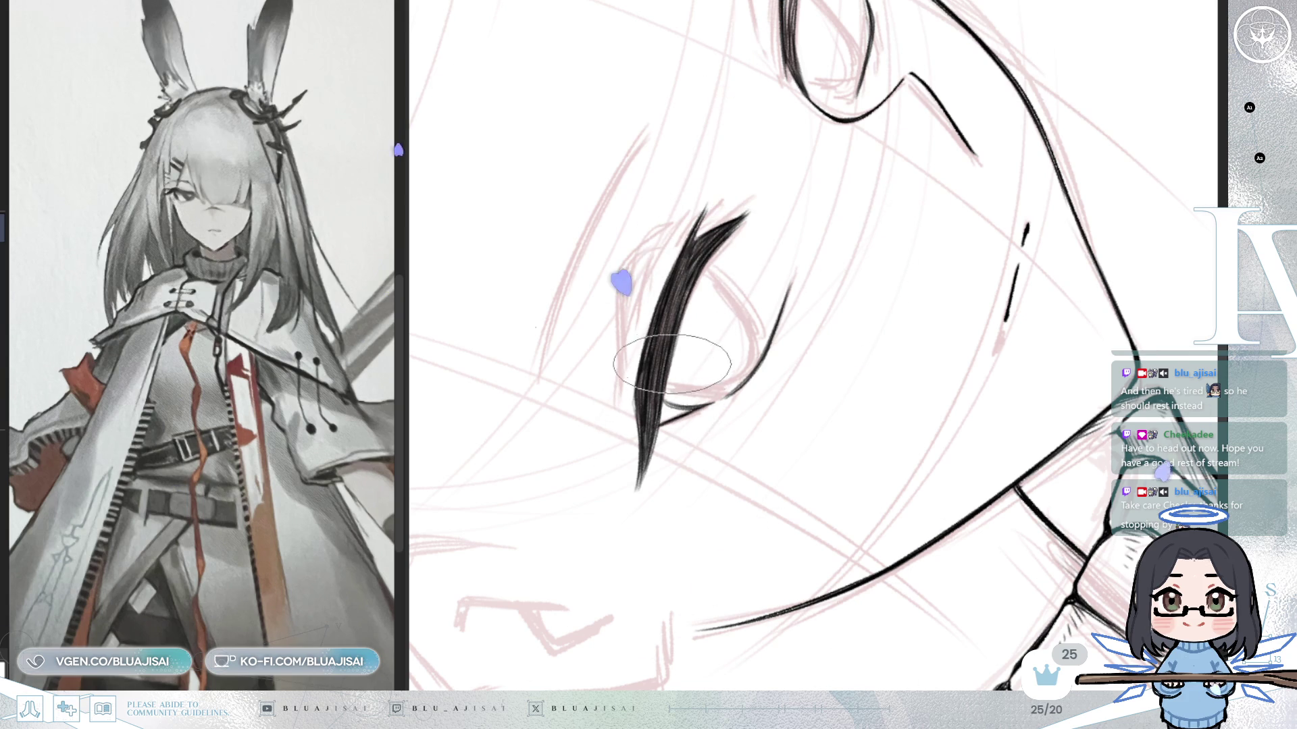
drag(669, 364, 673, 314)
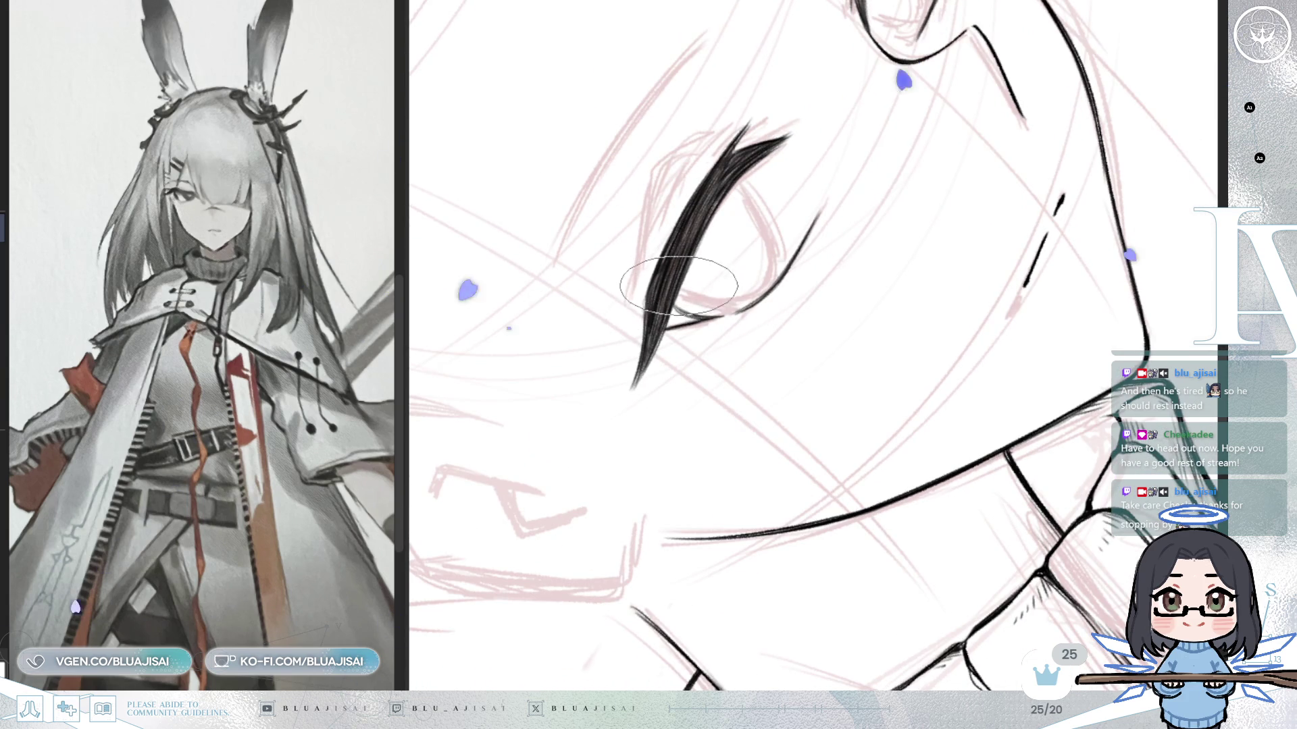
drag(722, 265, 543, 327)
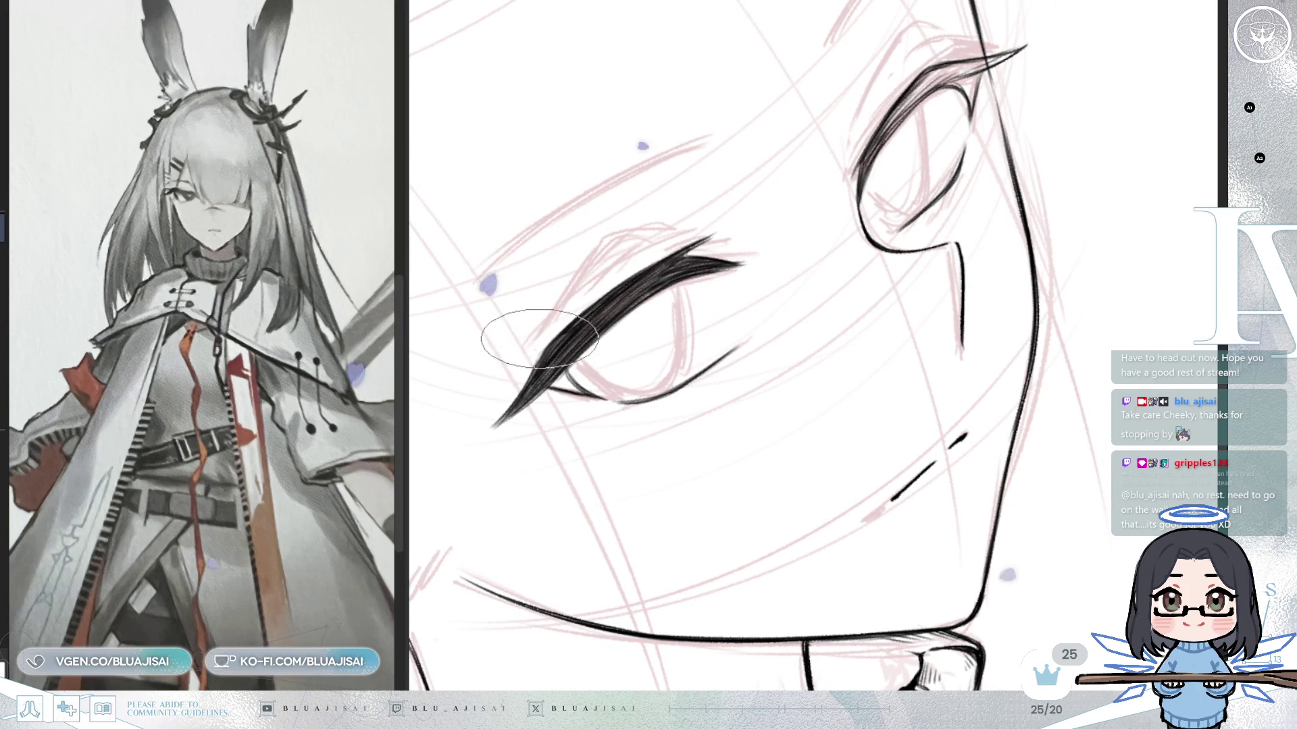
drag(615, 258, 695, 233)
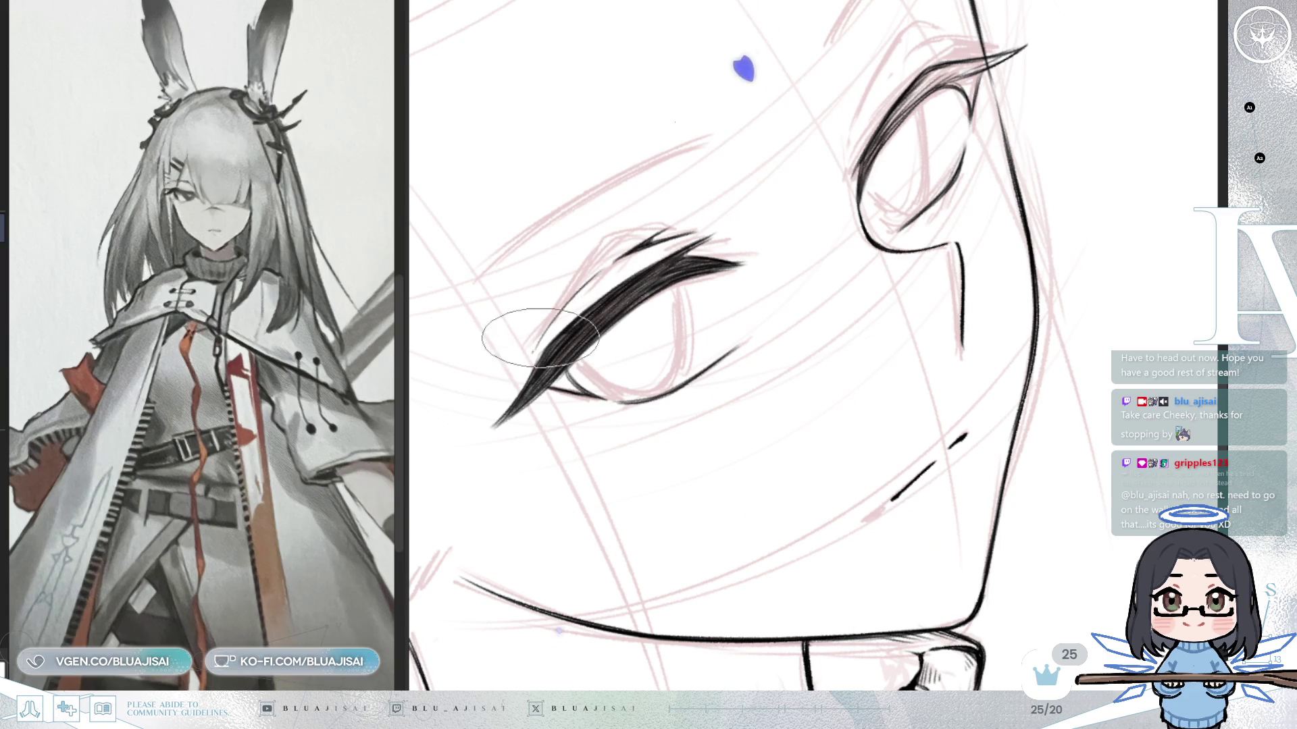
drag(590, 284, 611, 266)
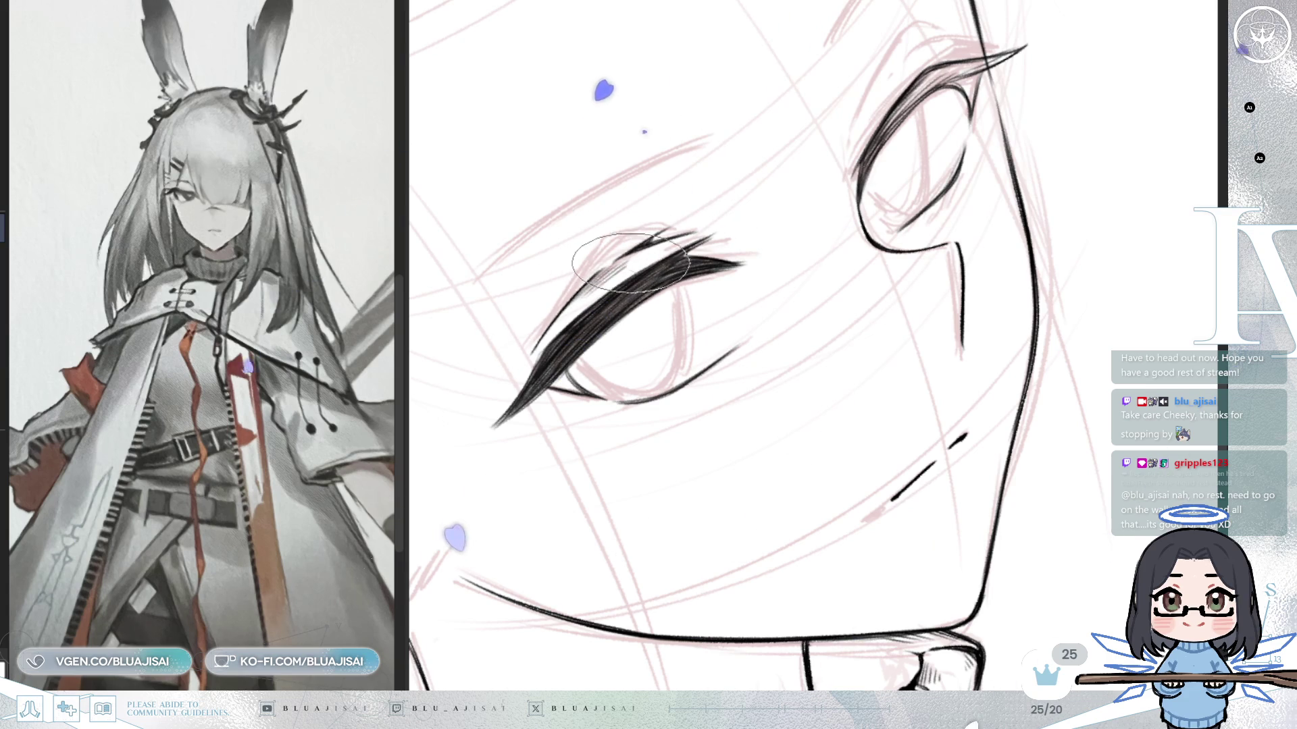
scroll(628, 262, down, 3)
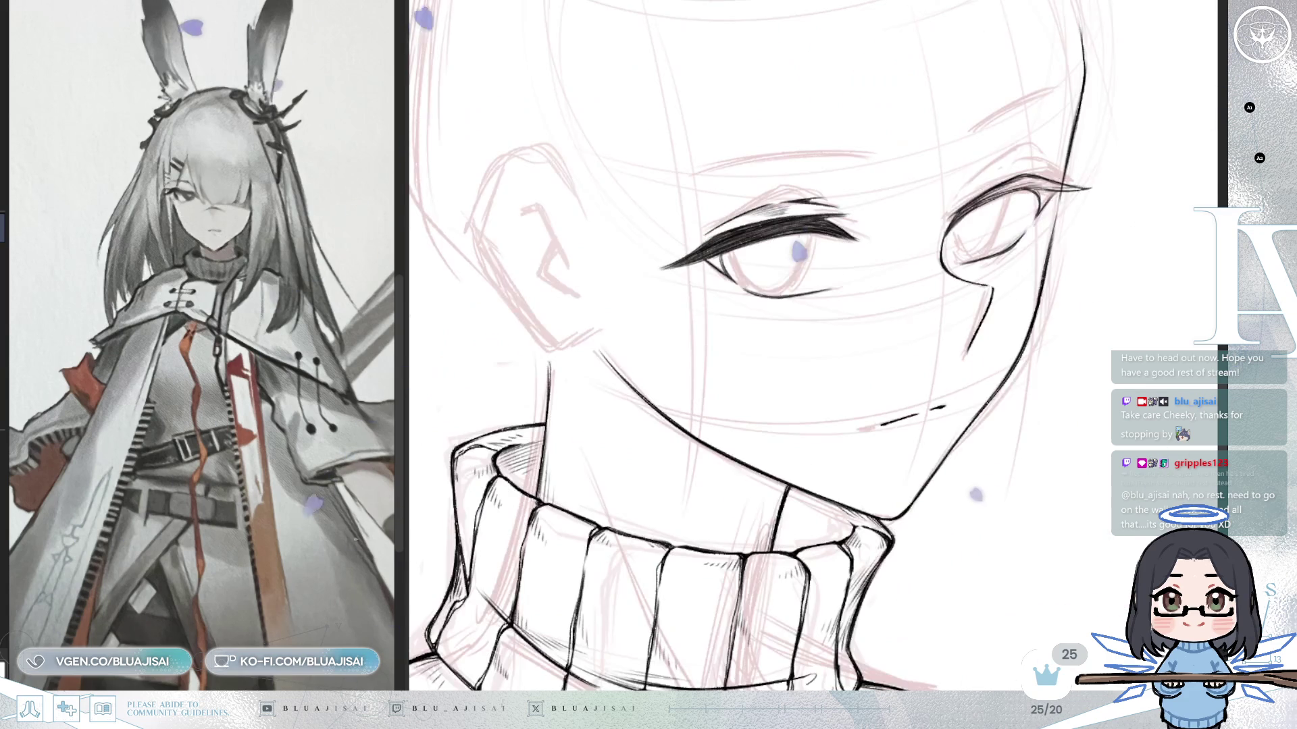
Mirror and rotate the canvas around the eye to check the face proportions.
key(h)
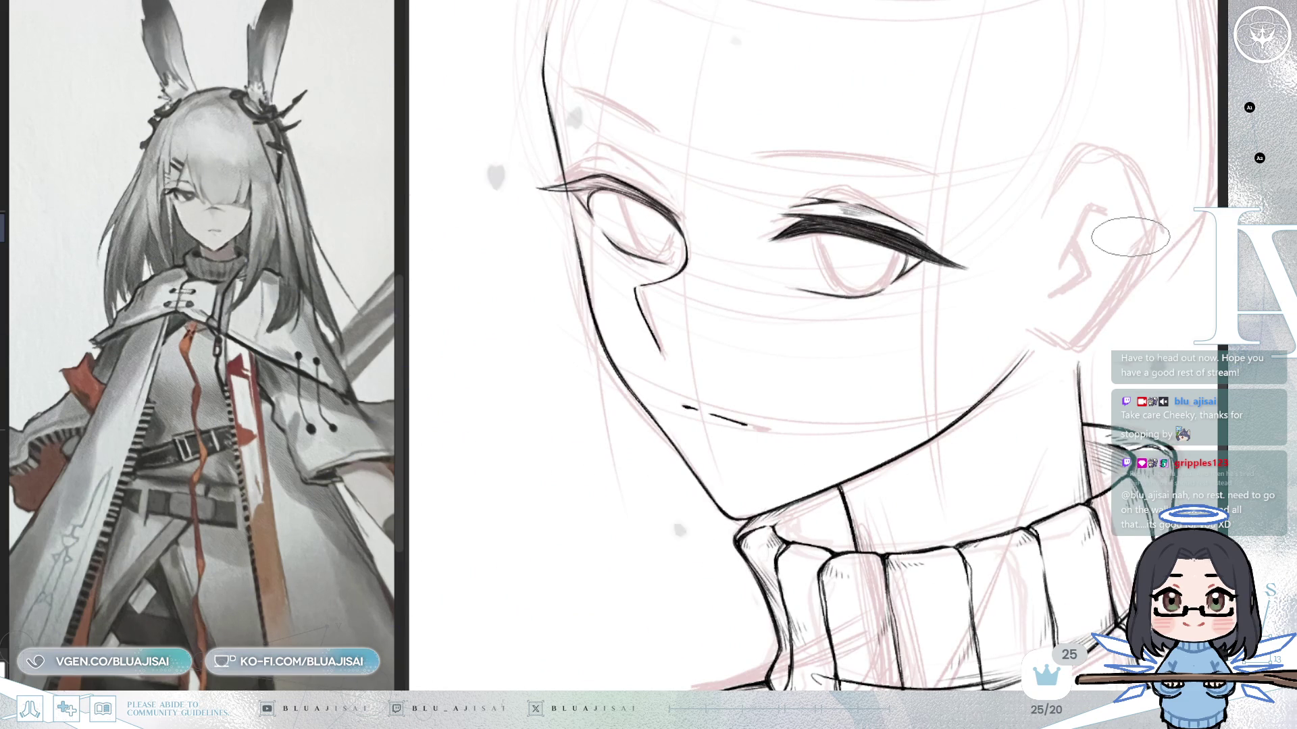
key(Delete)
key(Delete)
key(Delete)
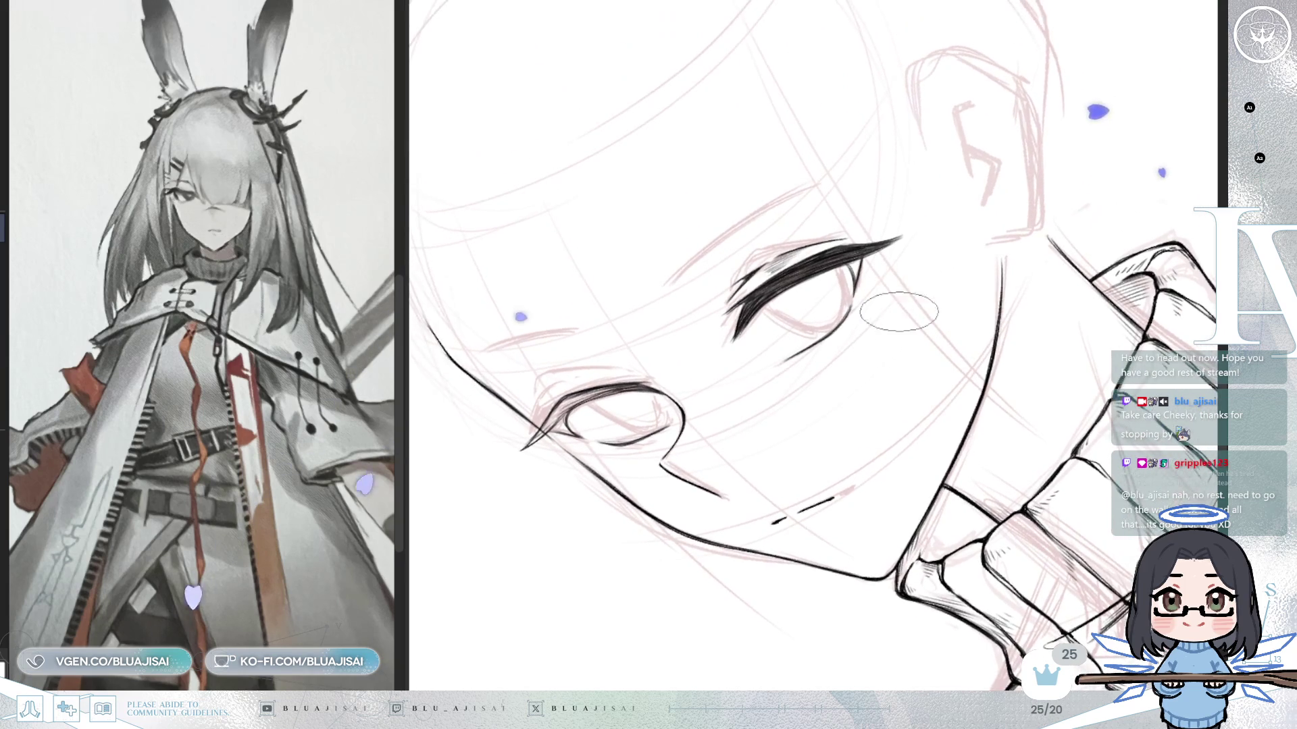
key(Delete)
key(Delete)
key(Delete)
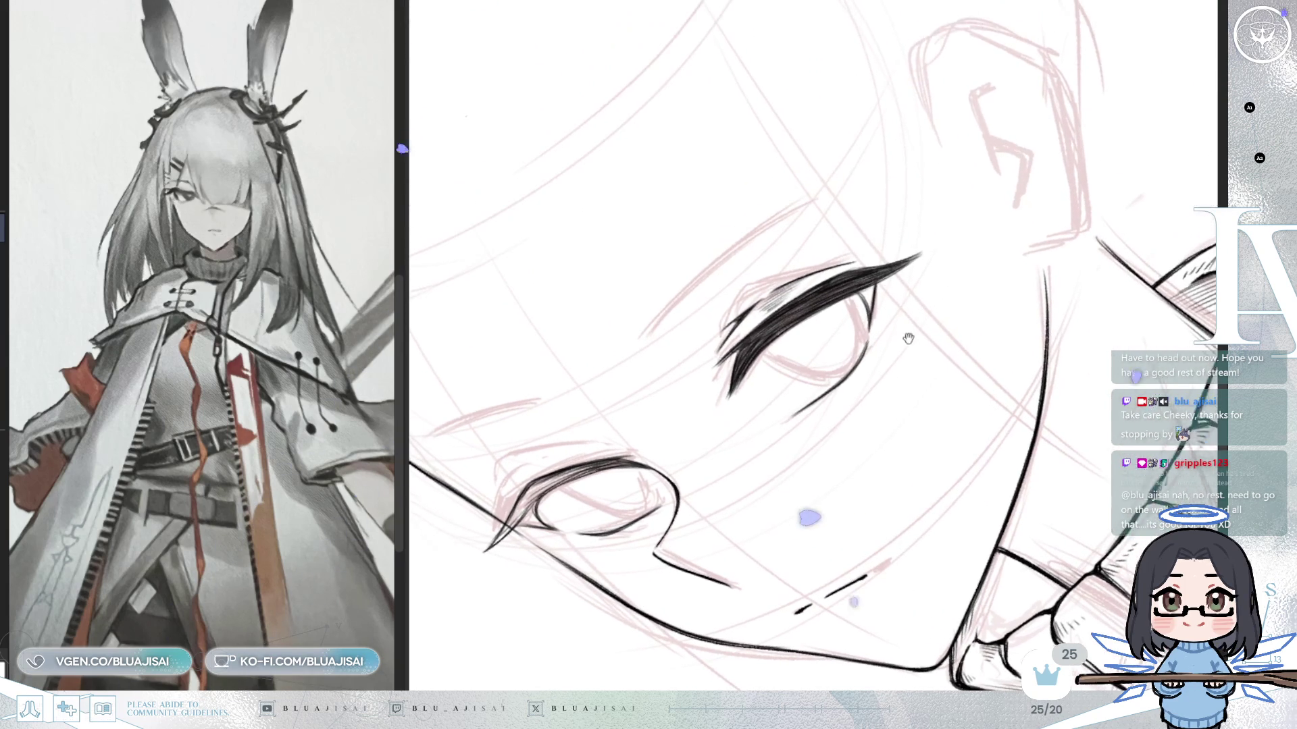
scroll(824, 265, up, 2)
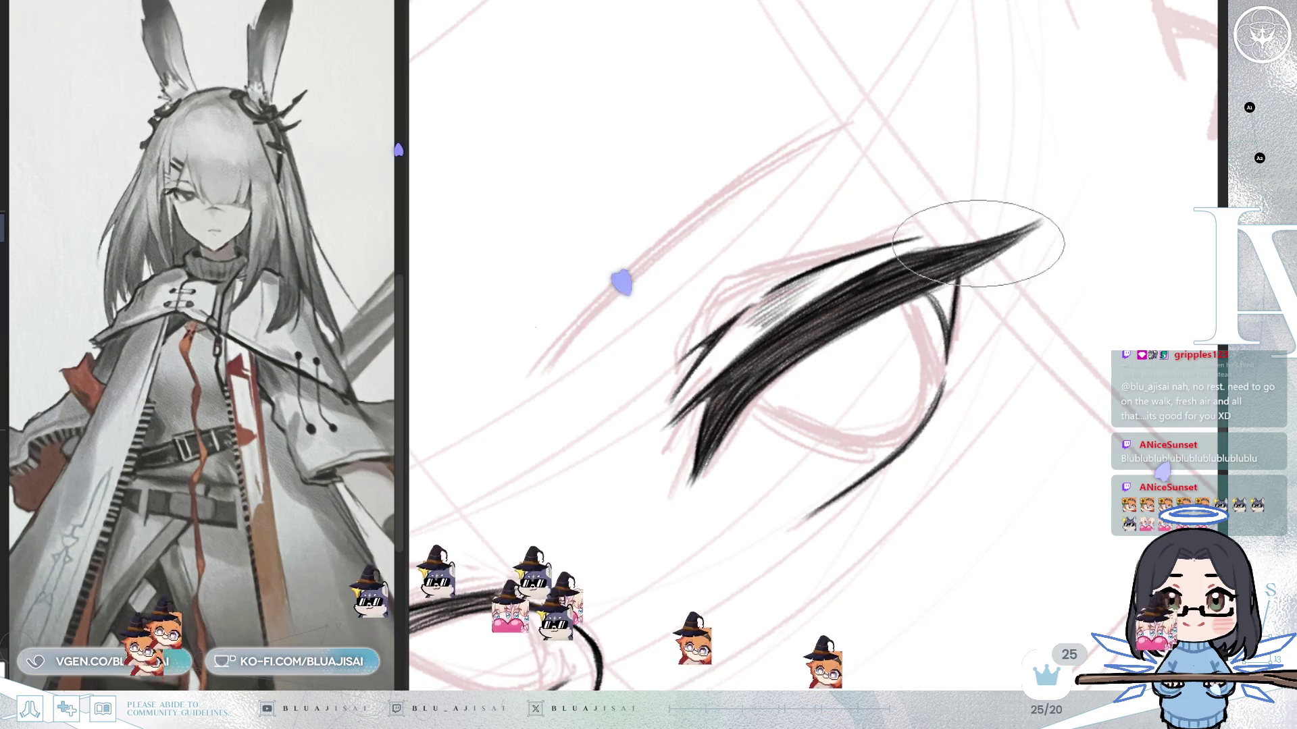
scroll(958, 345, down, 2)
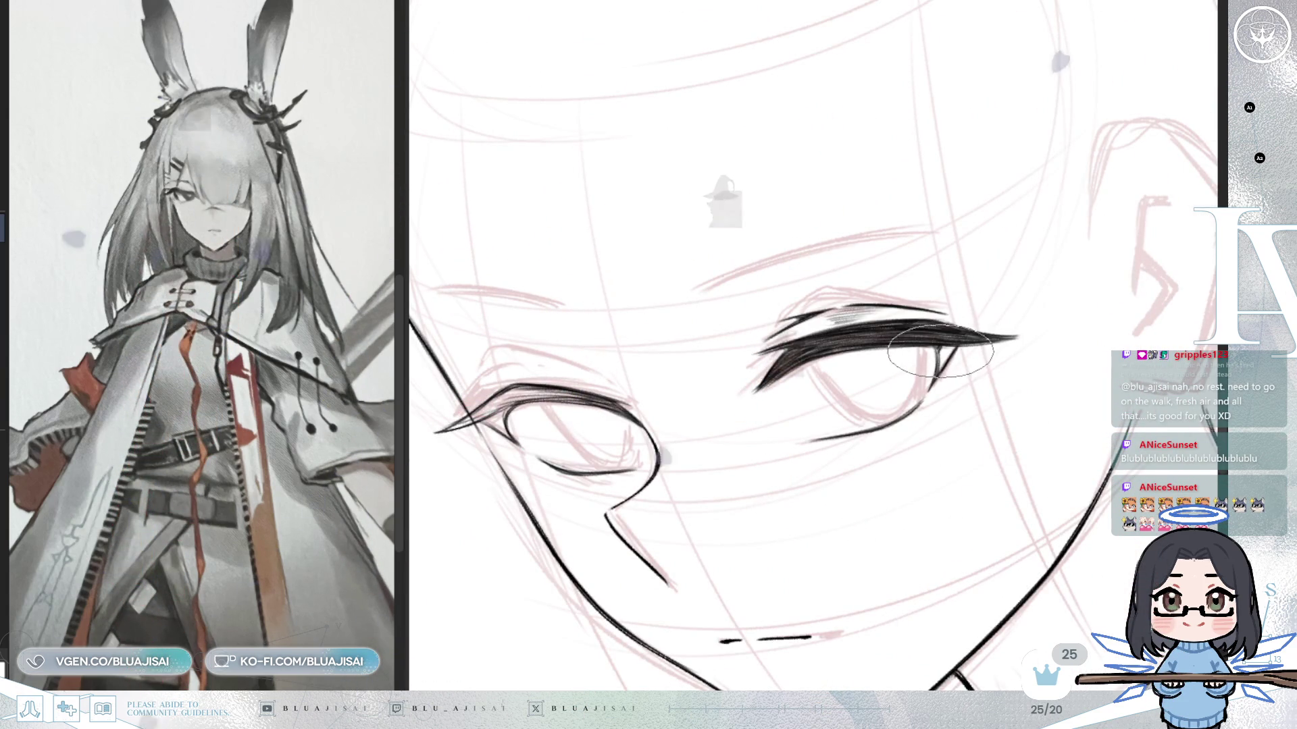
scroll(946, 350, up, 2)
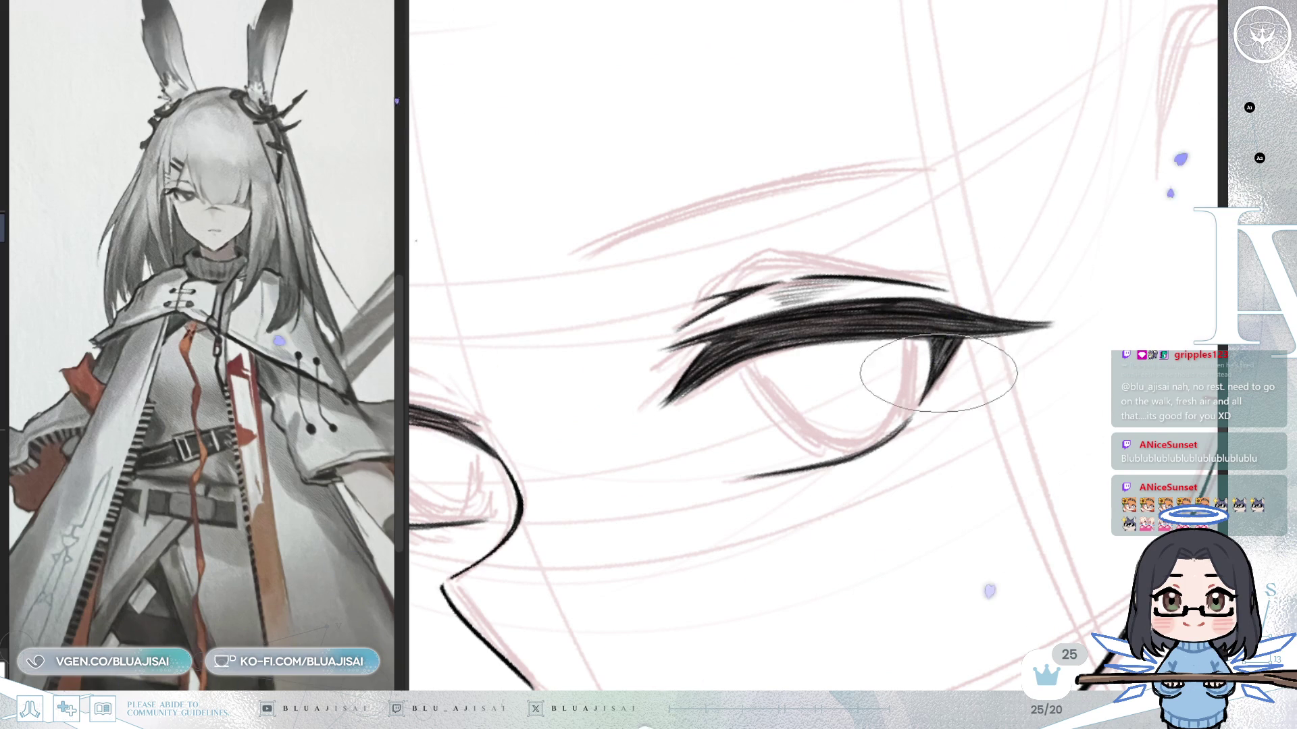
drag(908, 412, 932, 405)
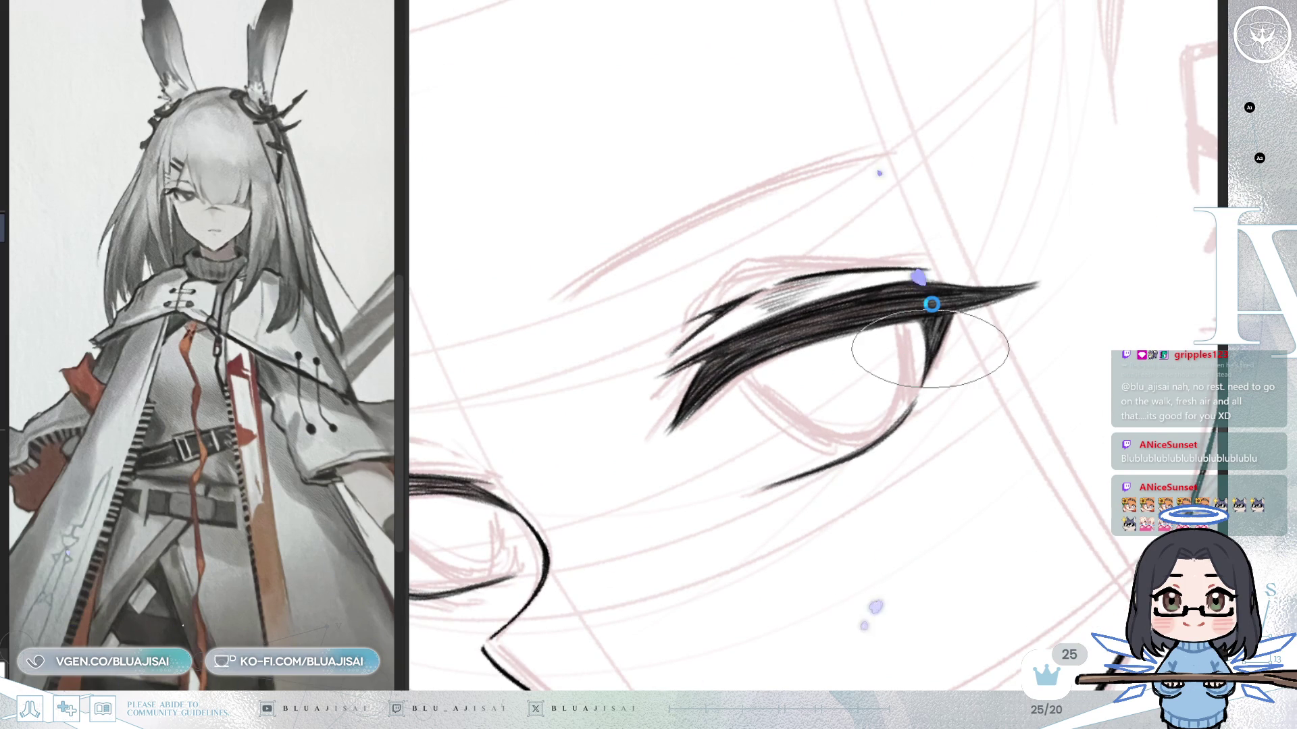
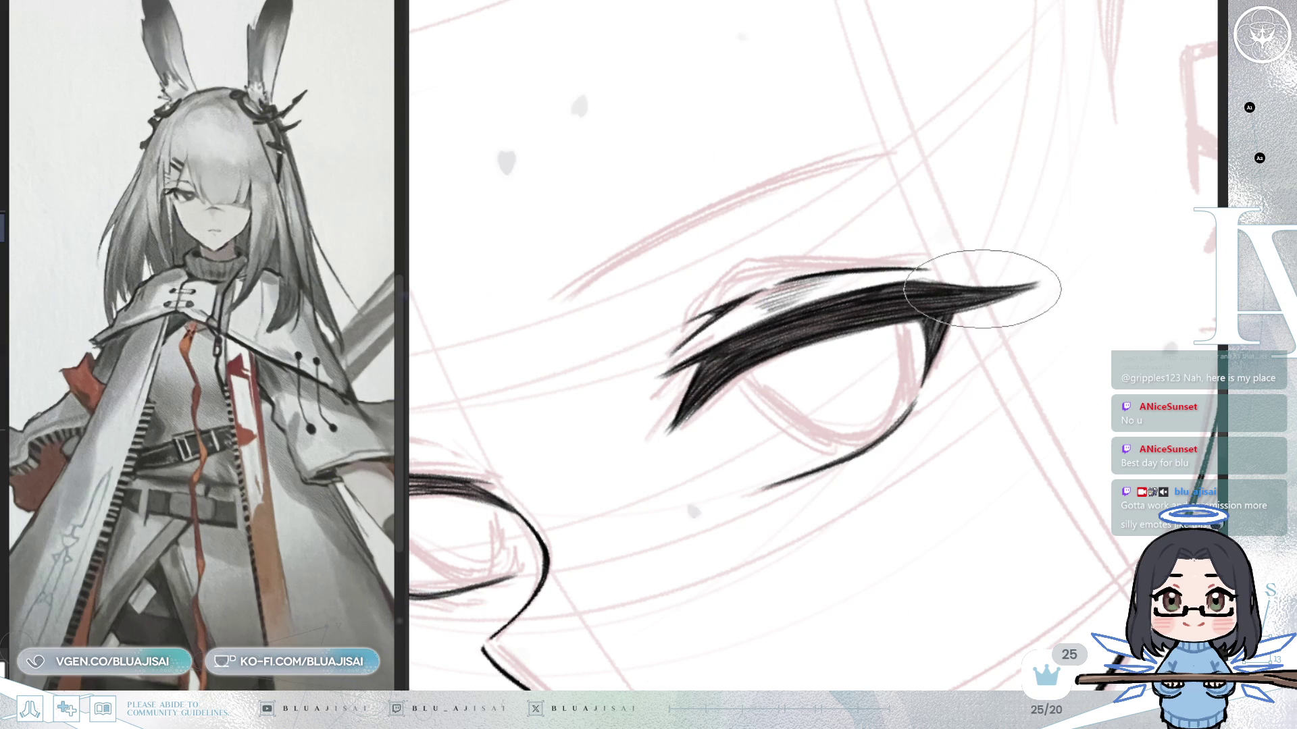
Level the eye in view and re-ink the lower lash line darker and longer.
key(End)
key(End)
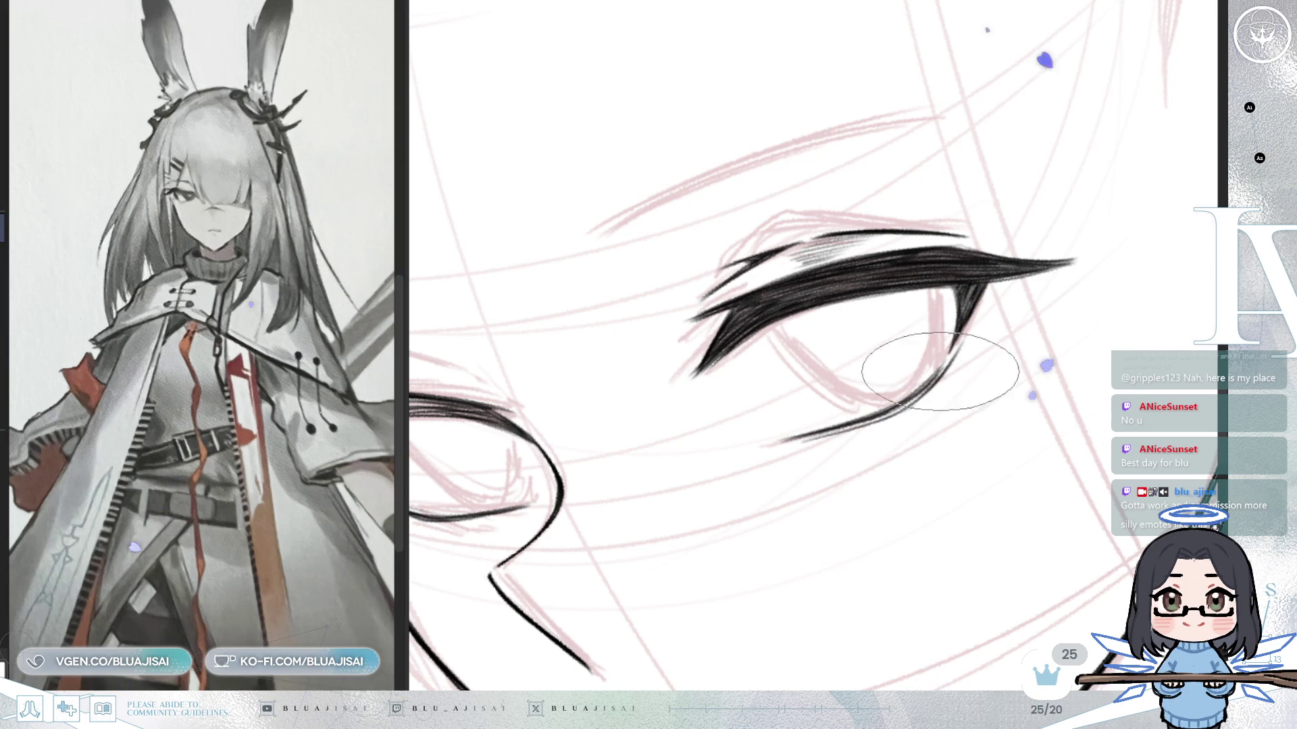
drag(893, 395, 838, 342)
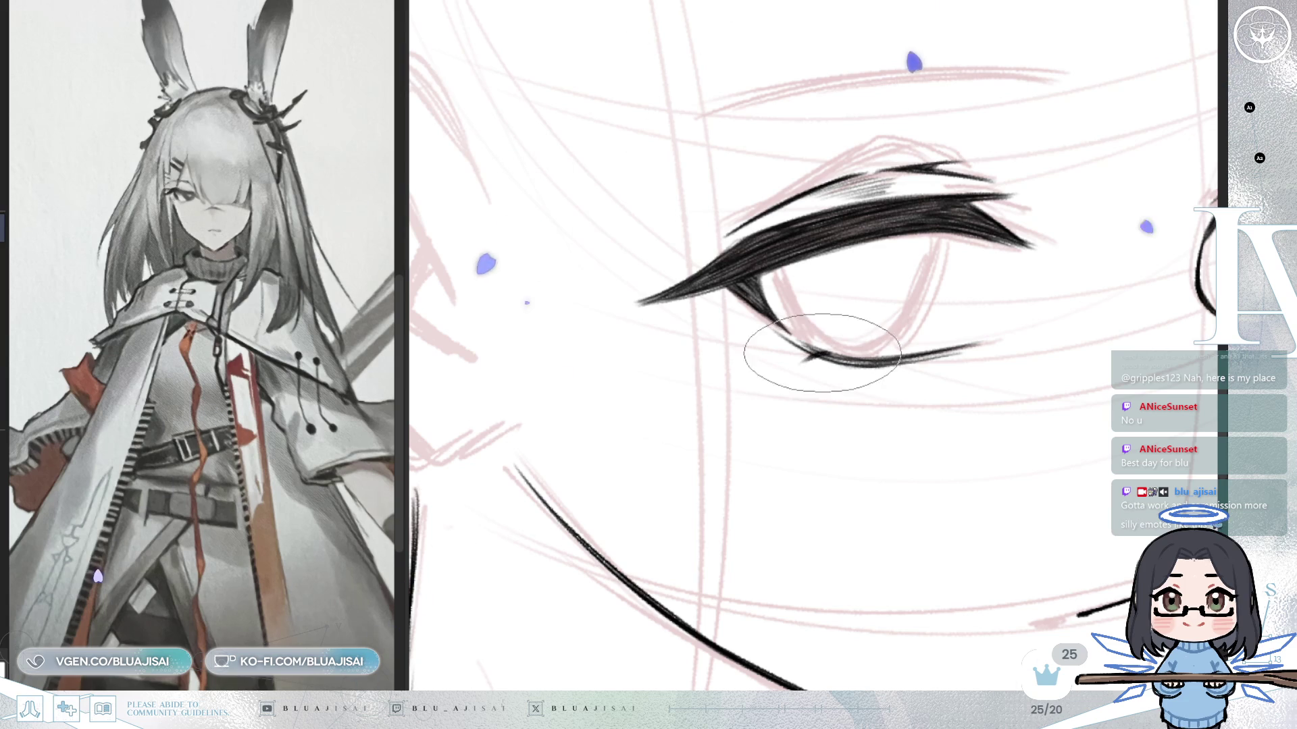
drag(829, 378, 841, 358)
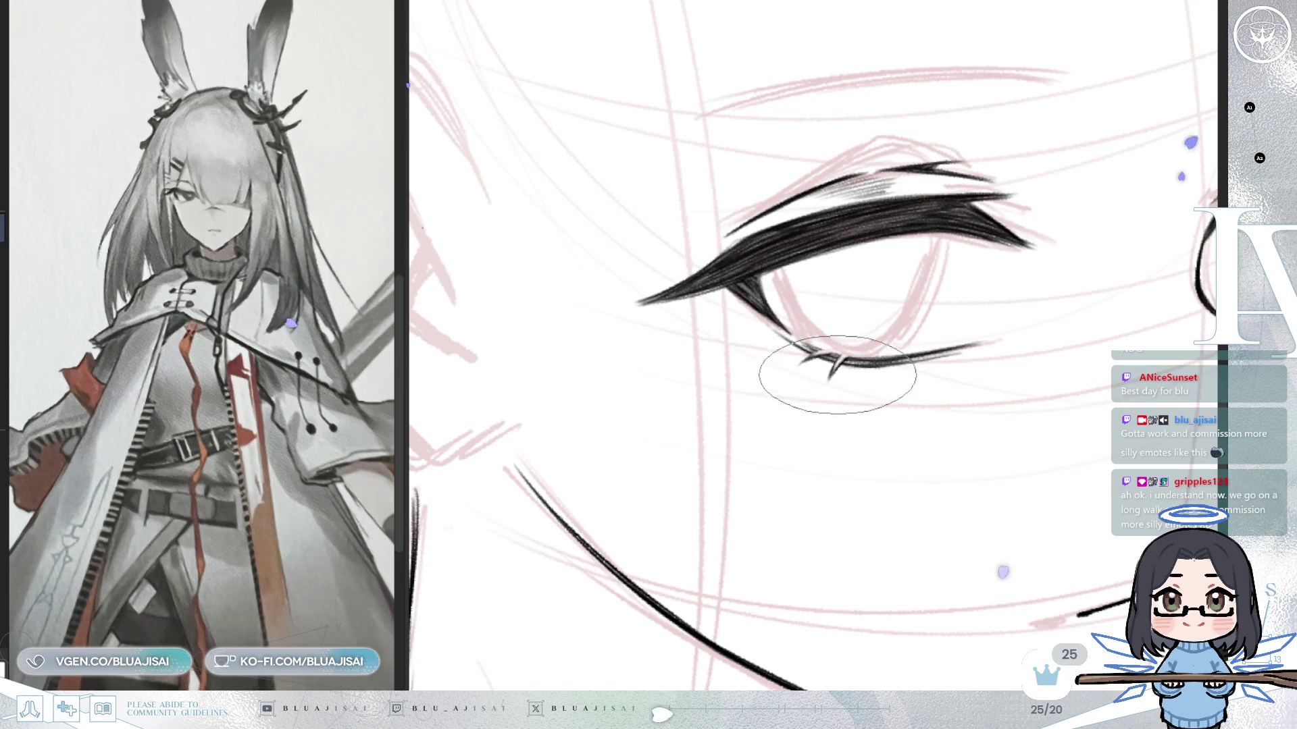
drag(871, 387, 891, 352)
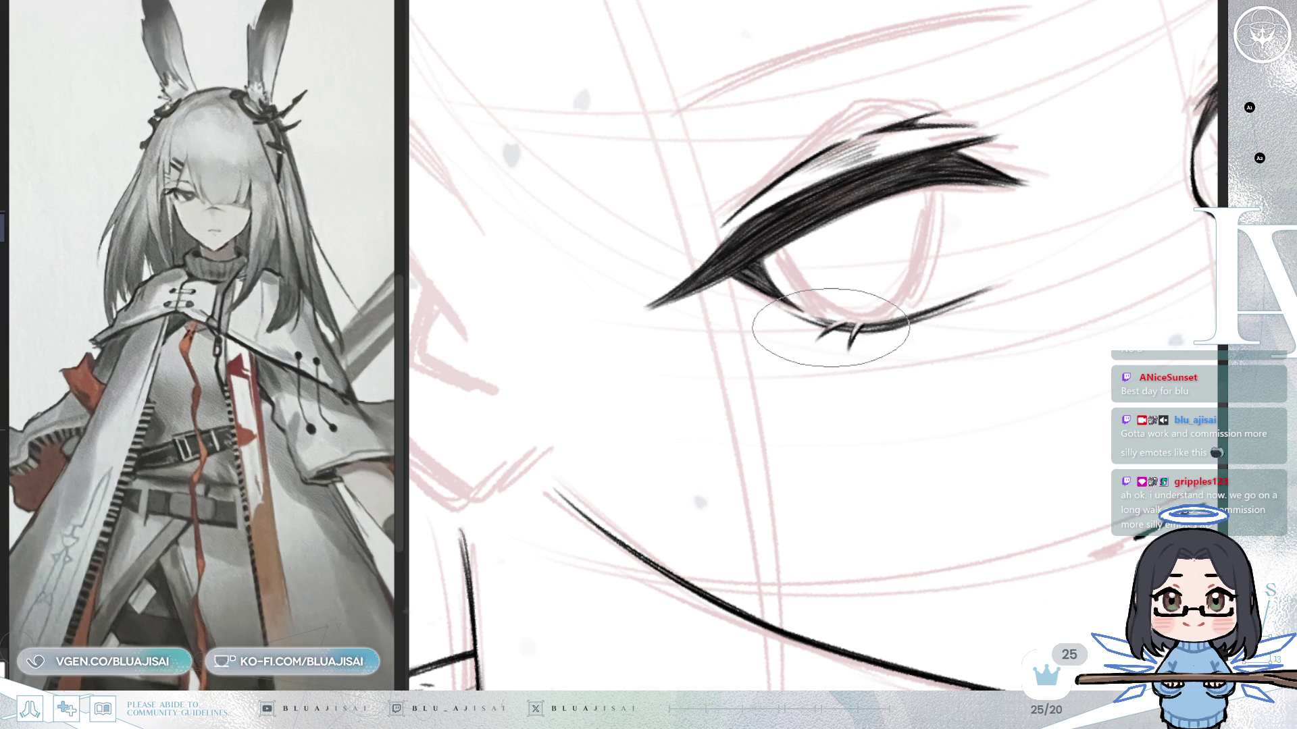
scroll(852, 347, down, 3)
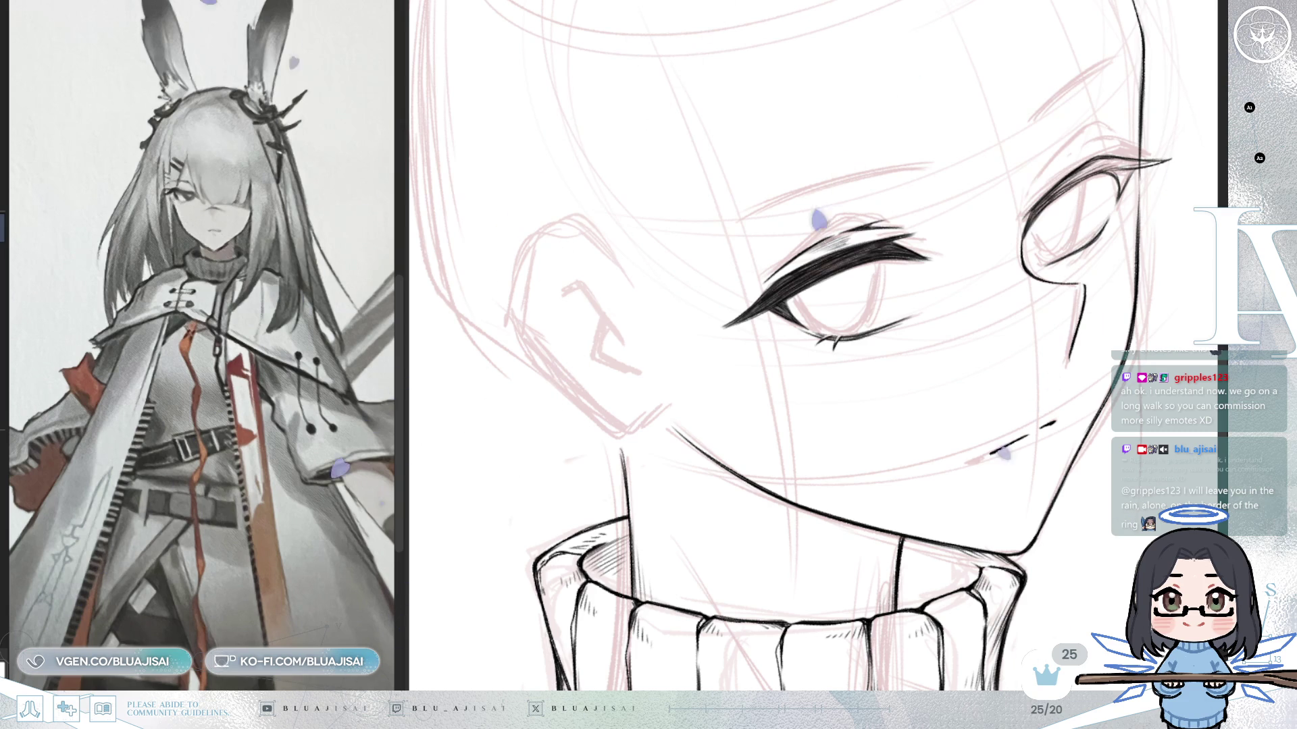
scroll(987, 287, up, 1)
scroll(988, 288, up, 1)
scroll(732, 341, up, 1)
Reshape the inked eye's outer eyeliner tip thicker and extended down-left.
drag(732, 342, 754, 337)
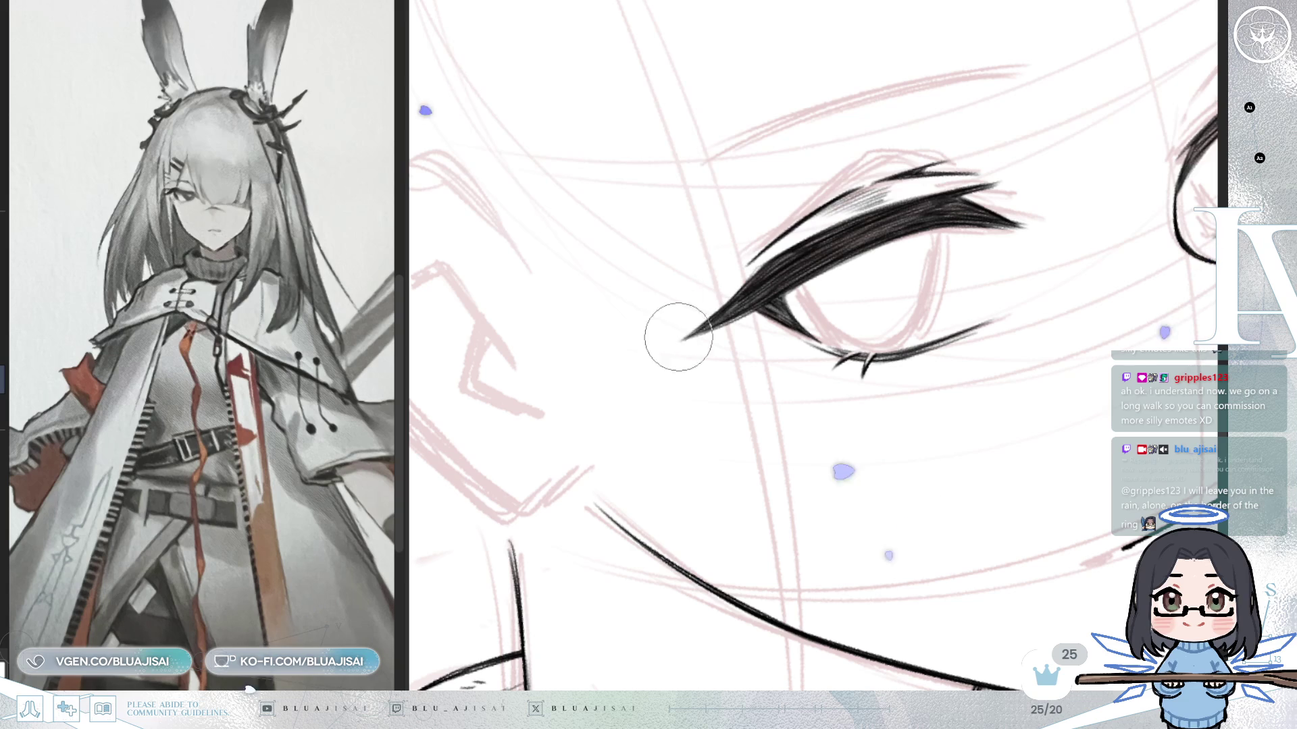
drag(699, 329, 742, 269)
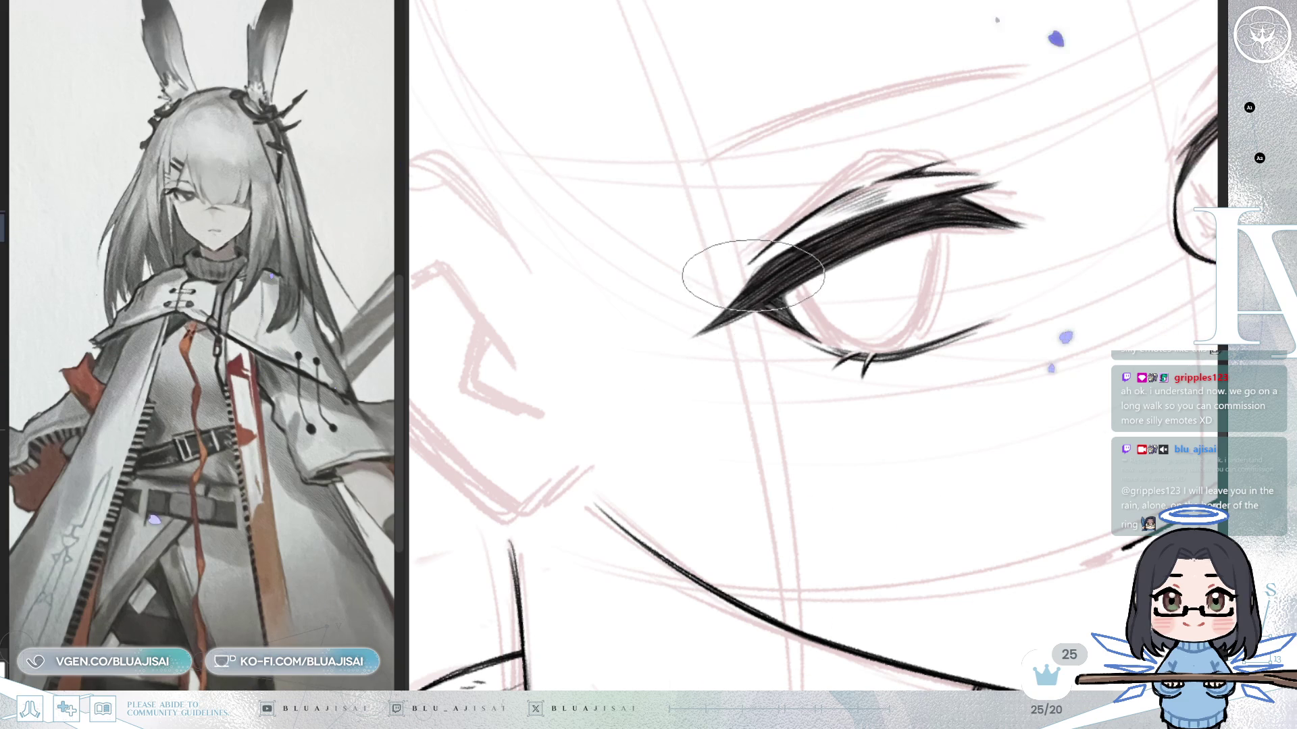
drag(680, 340, 751, 277)
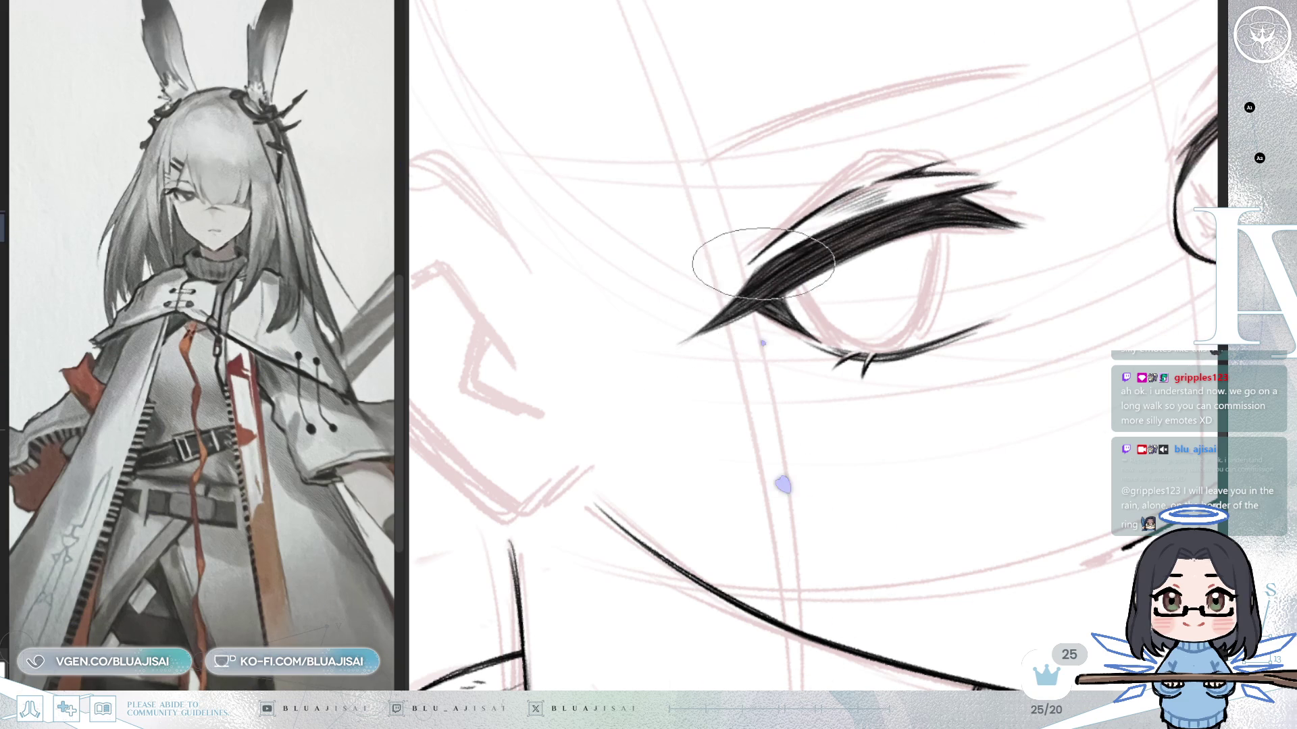
Erase the other eye's rough lower and upper lid ink, checking in mirrored view.
mouse_move(760, 32)
mouse_down()
mouse_move(1040, 273)
mouse_move(912, 253)
mouse_move(998, 350)
mouse_move(1041, 322)
mouse_up()
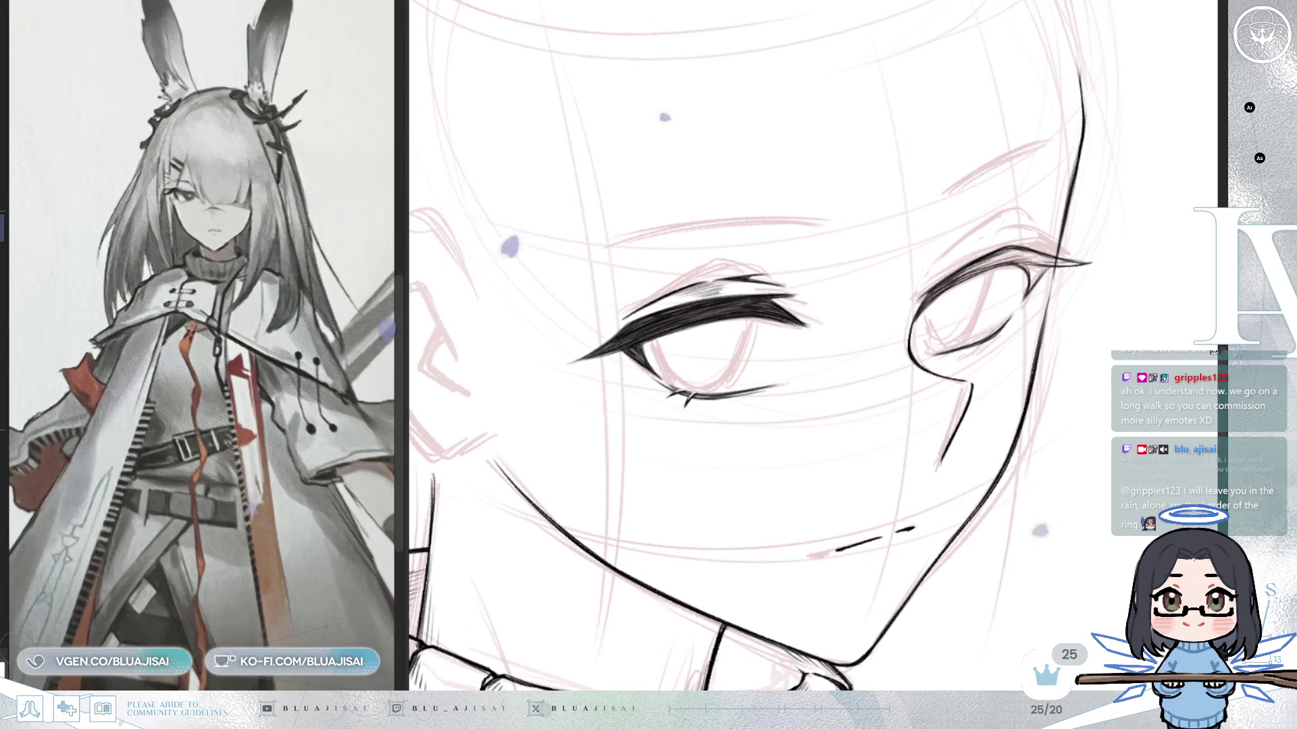
key(m)
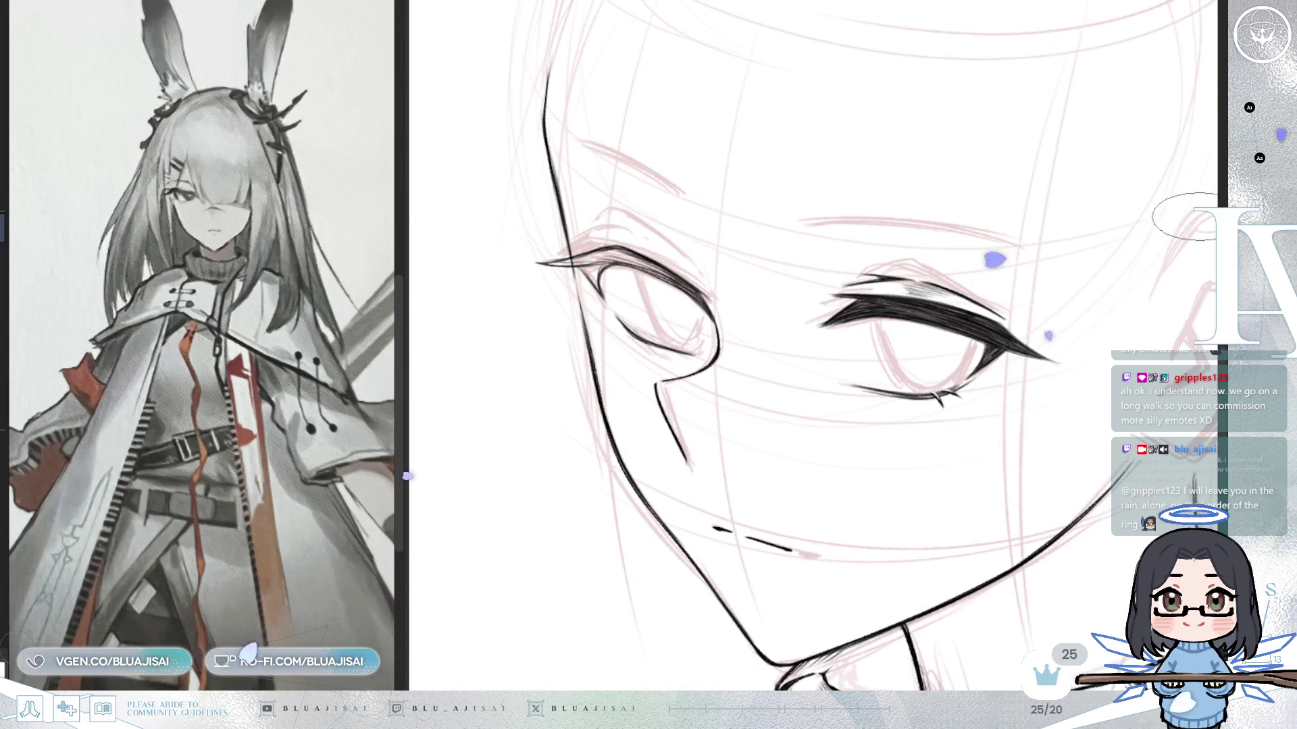
drag(623, 304, 669, 349)
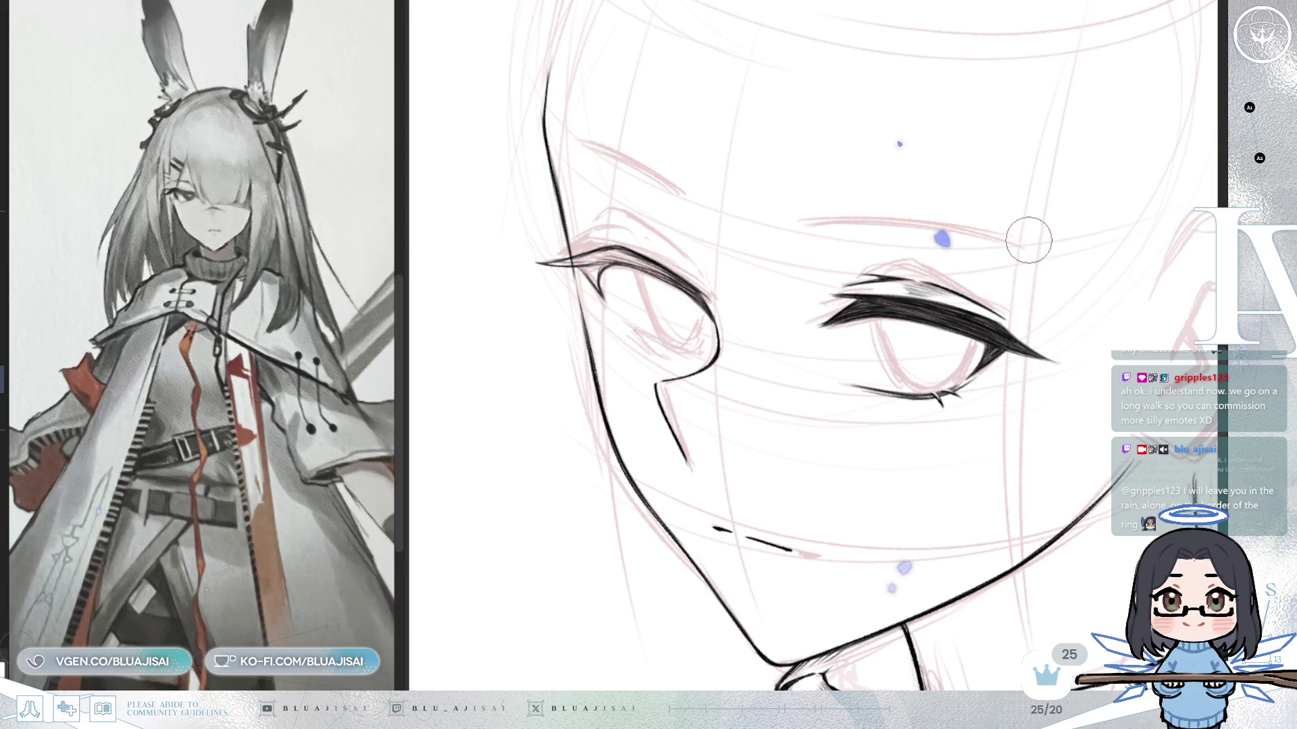
key(m)
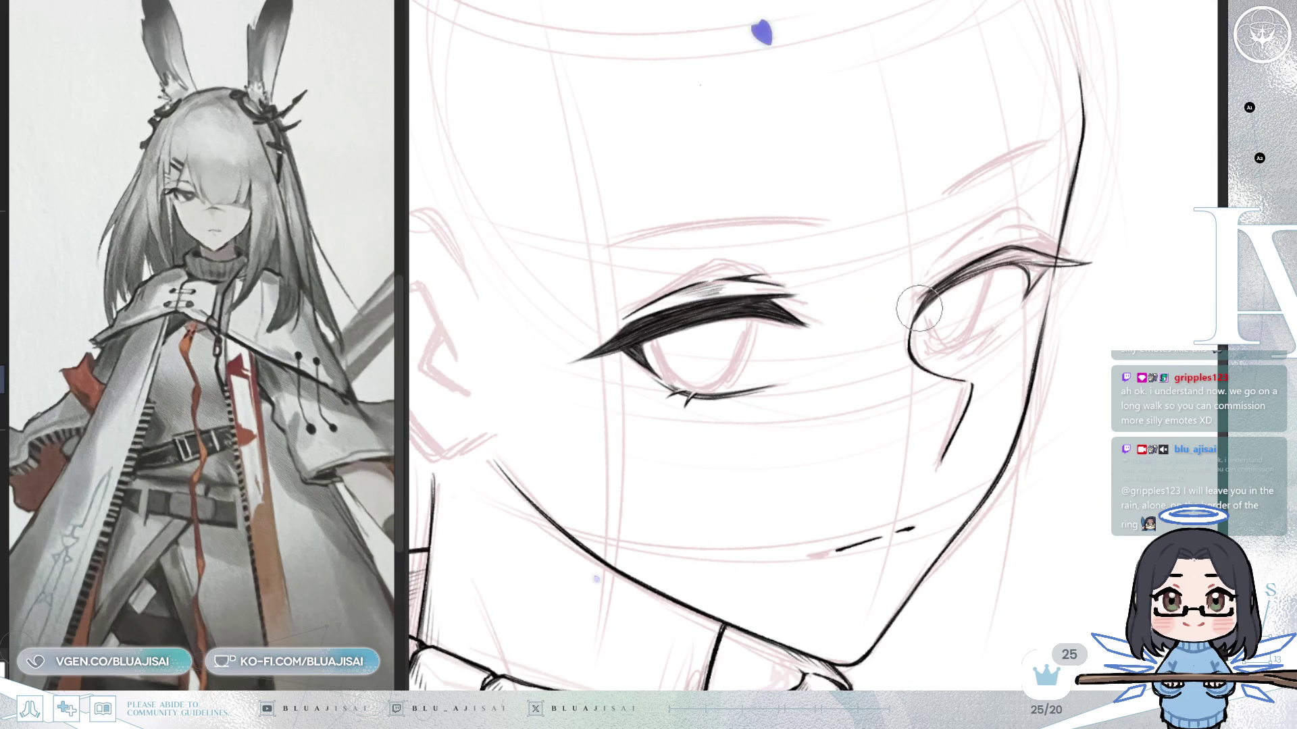
drag(948, 272, 1018, 283)
drag(1085, 259, 1020, 297)
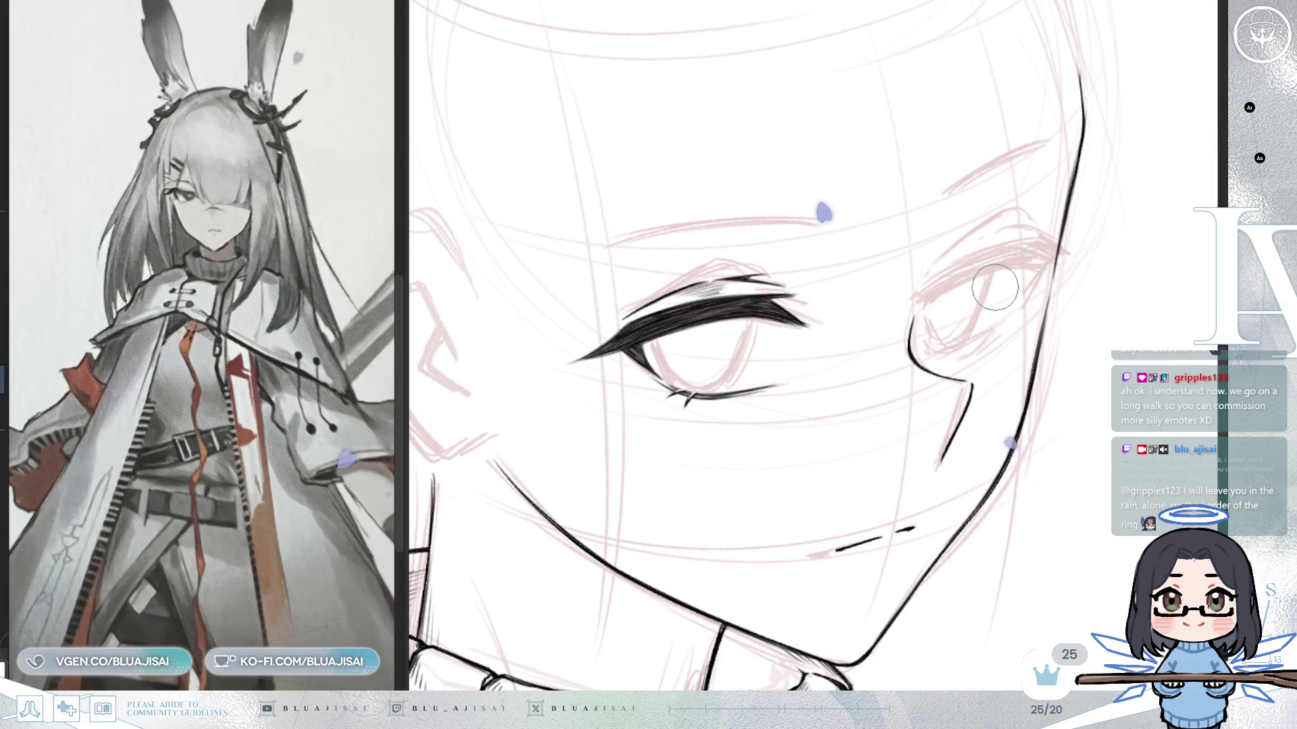
key(m)
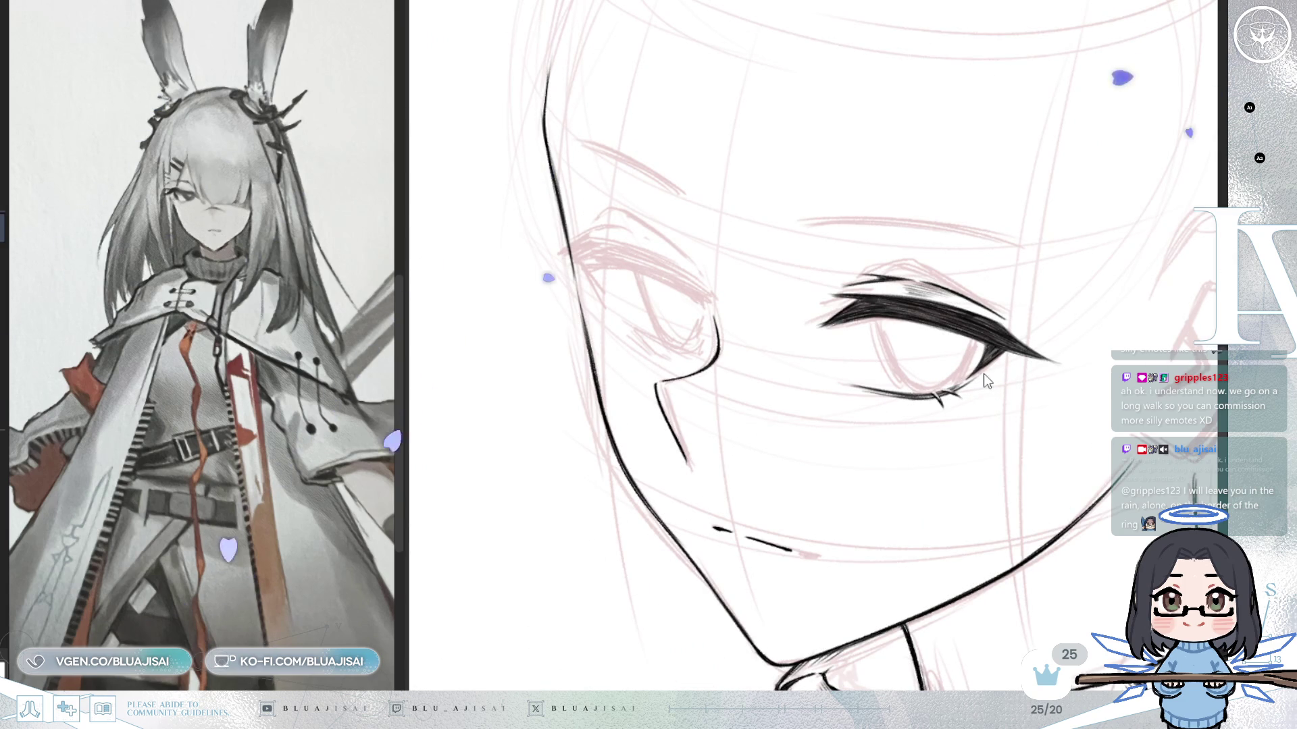
Cancel a stray transform, flip the view horizontally and shrink the brush.
key(ctrl+t)
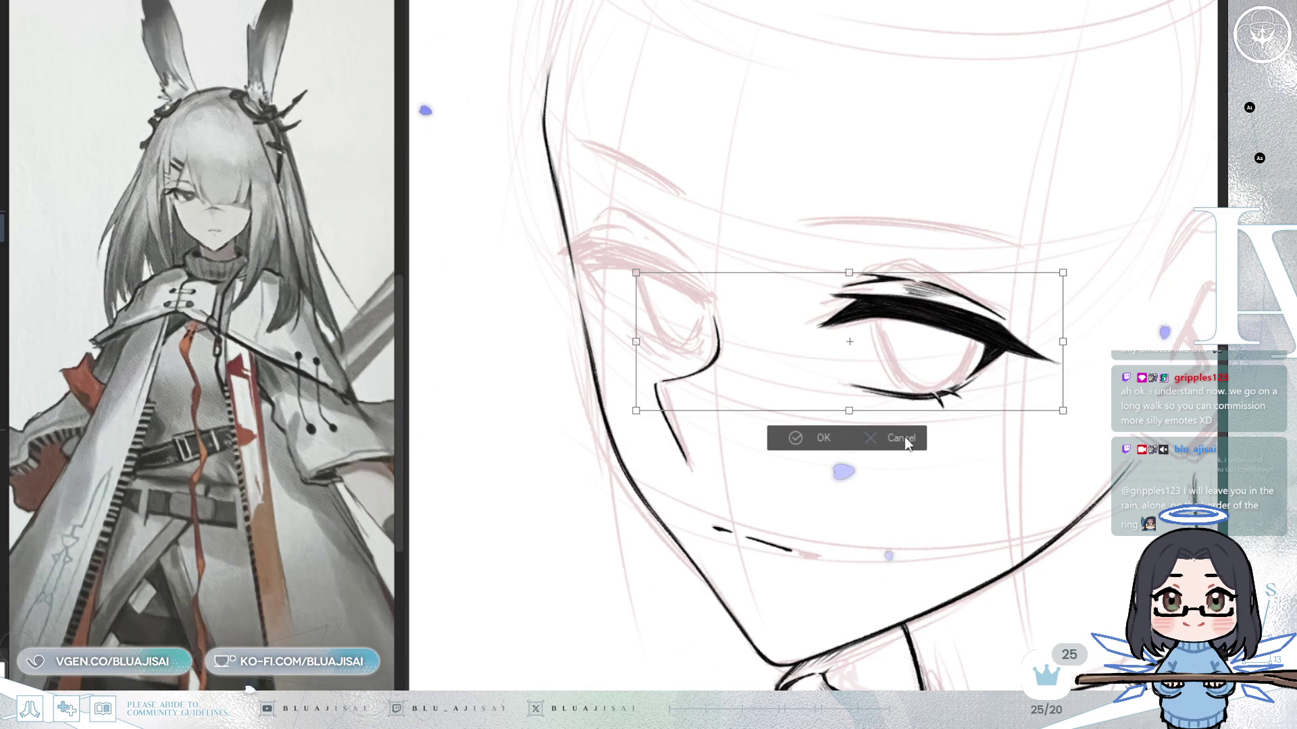
click(909, 442)
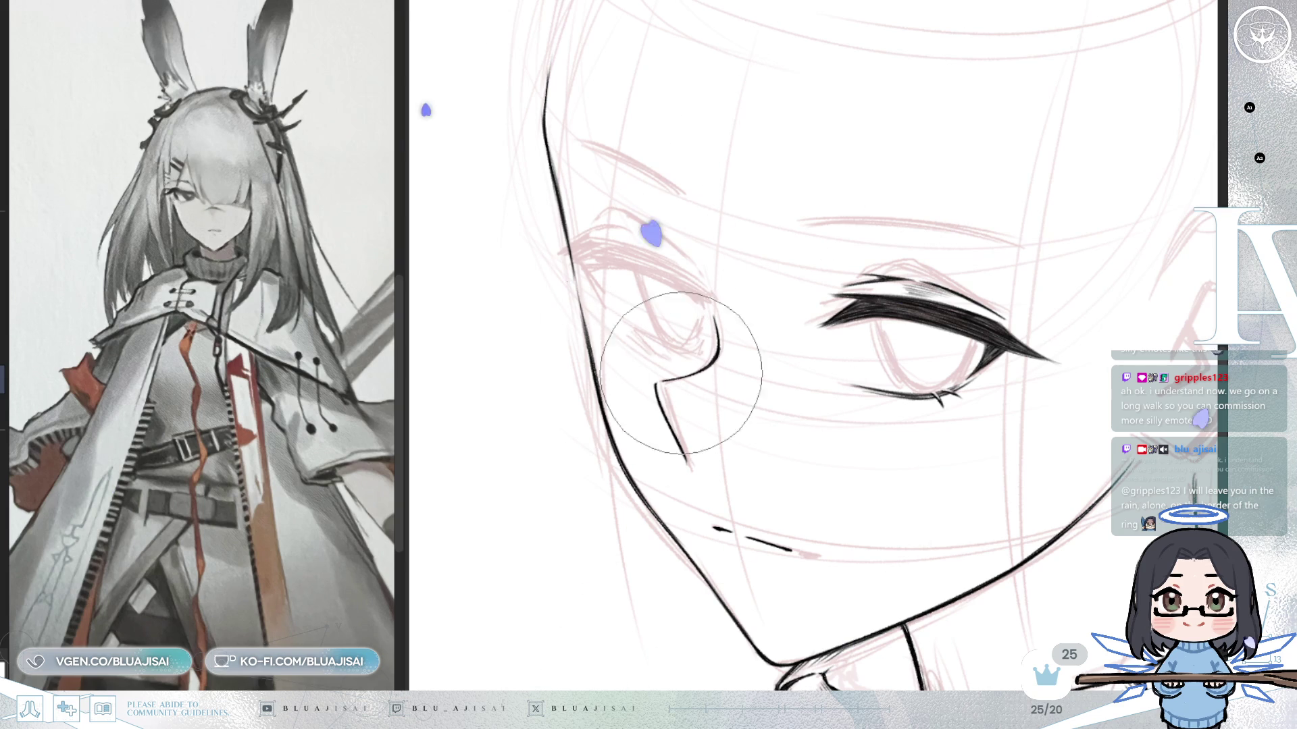
key(h)
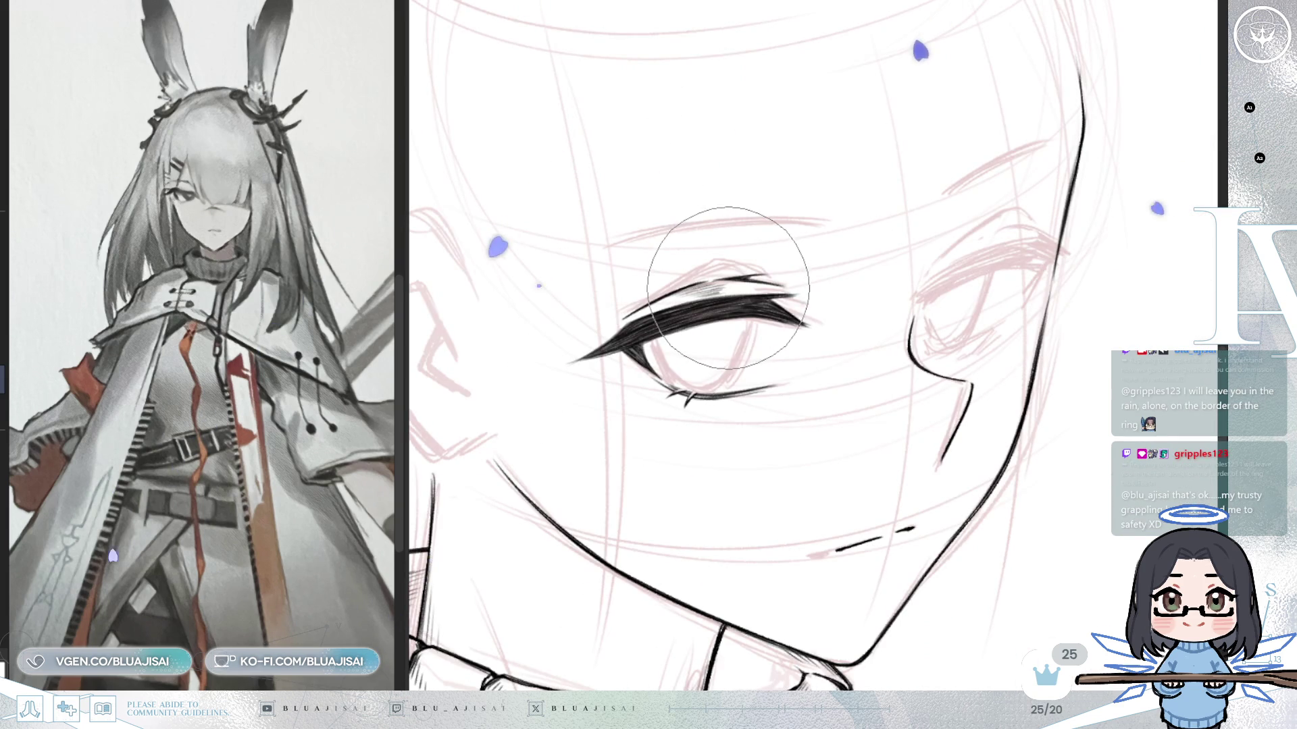
key(bracketleft)
key(bracketleft)
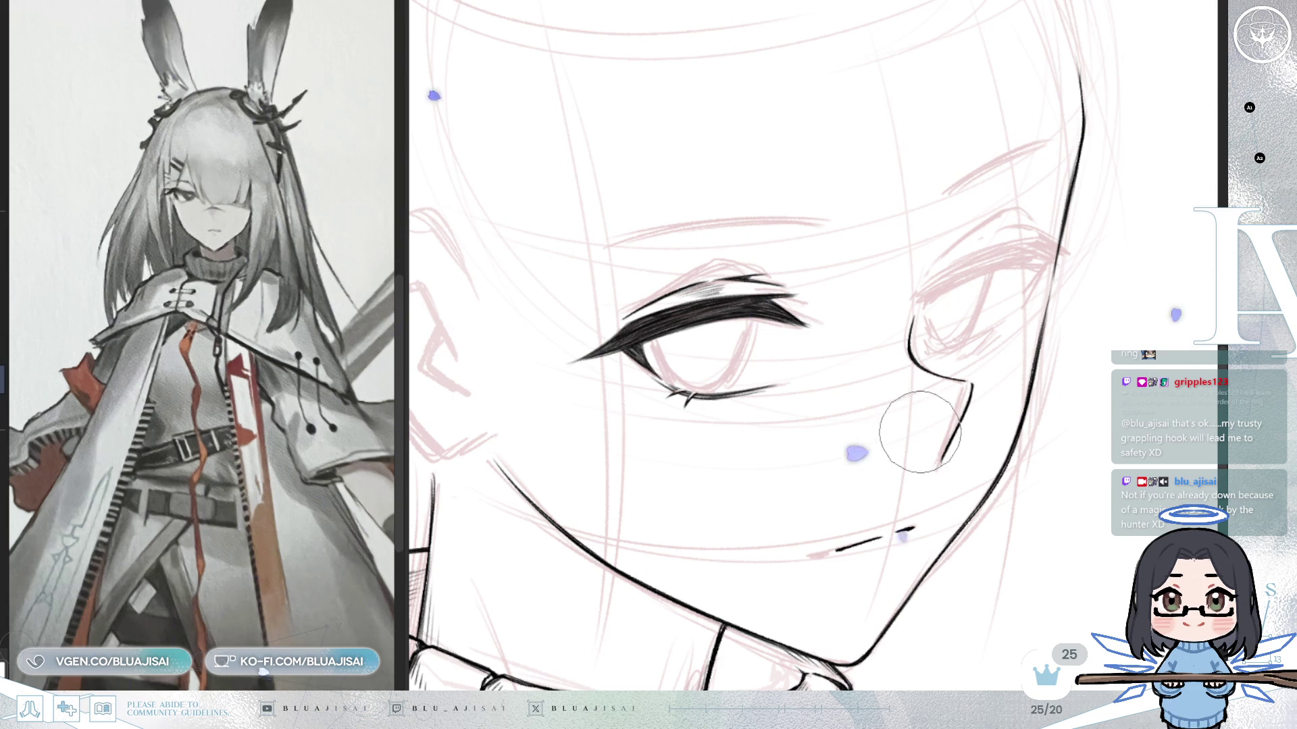
key(ctrl+t)
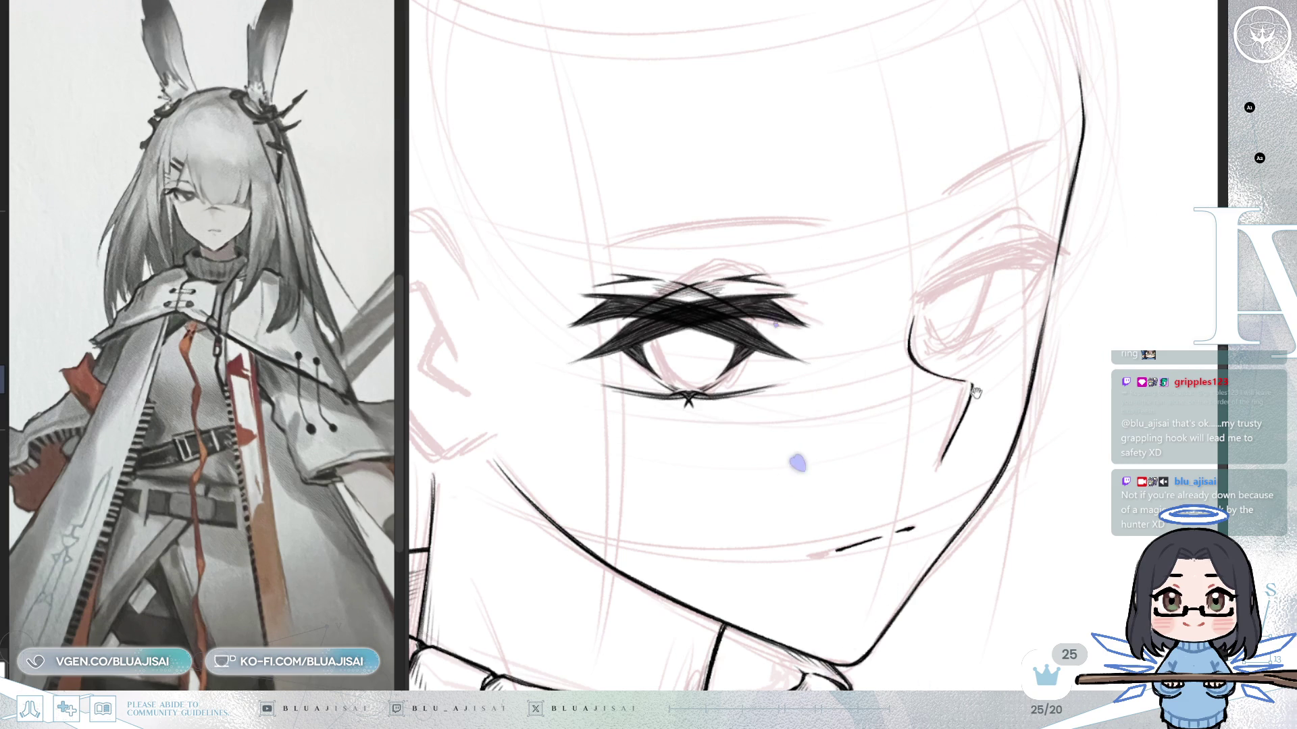
Free-transform the copied eye onto the right eye: rotate, narrow, skew and widen it, then apply.
mouse_move(891, 253)
mouse_down()
mouse_move(881, 314)
mouse_move(810, 304)
mouse_up()
drag(648, 355, 982, 304)
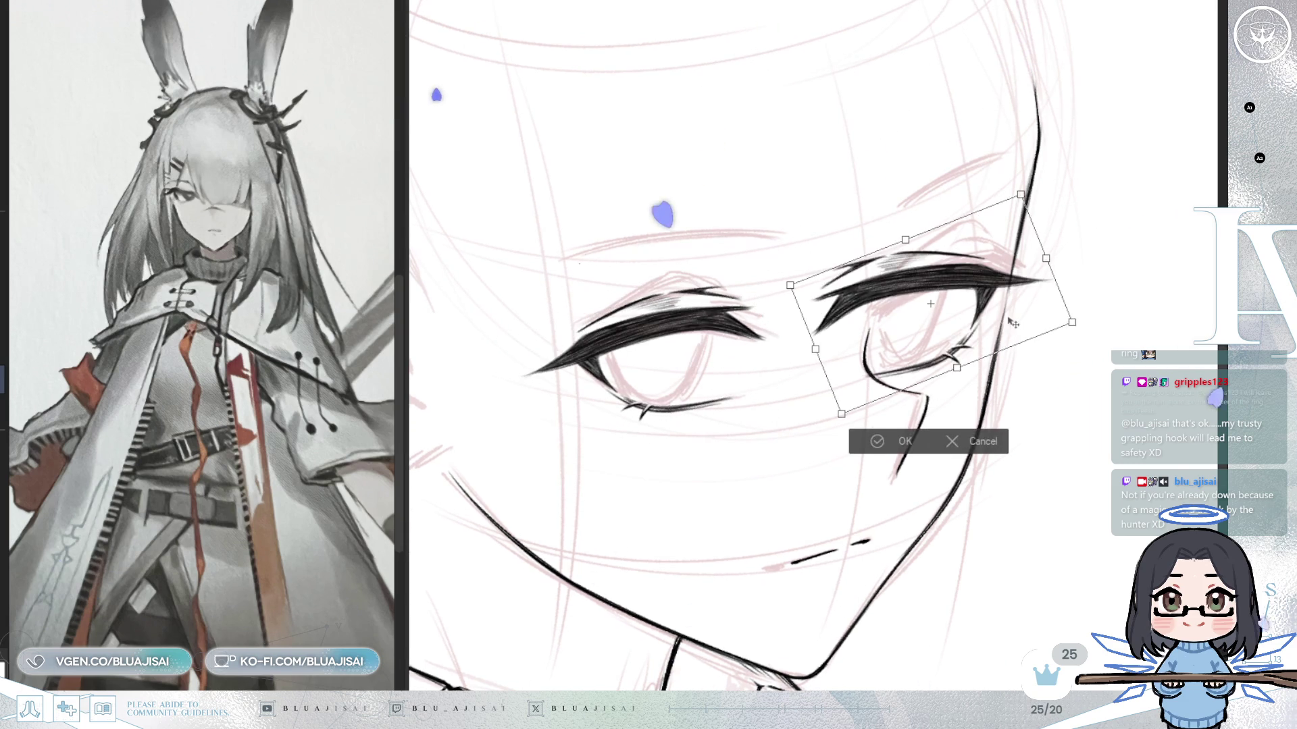
drag(1134, 335, 1012, 320)
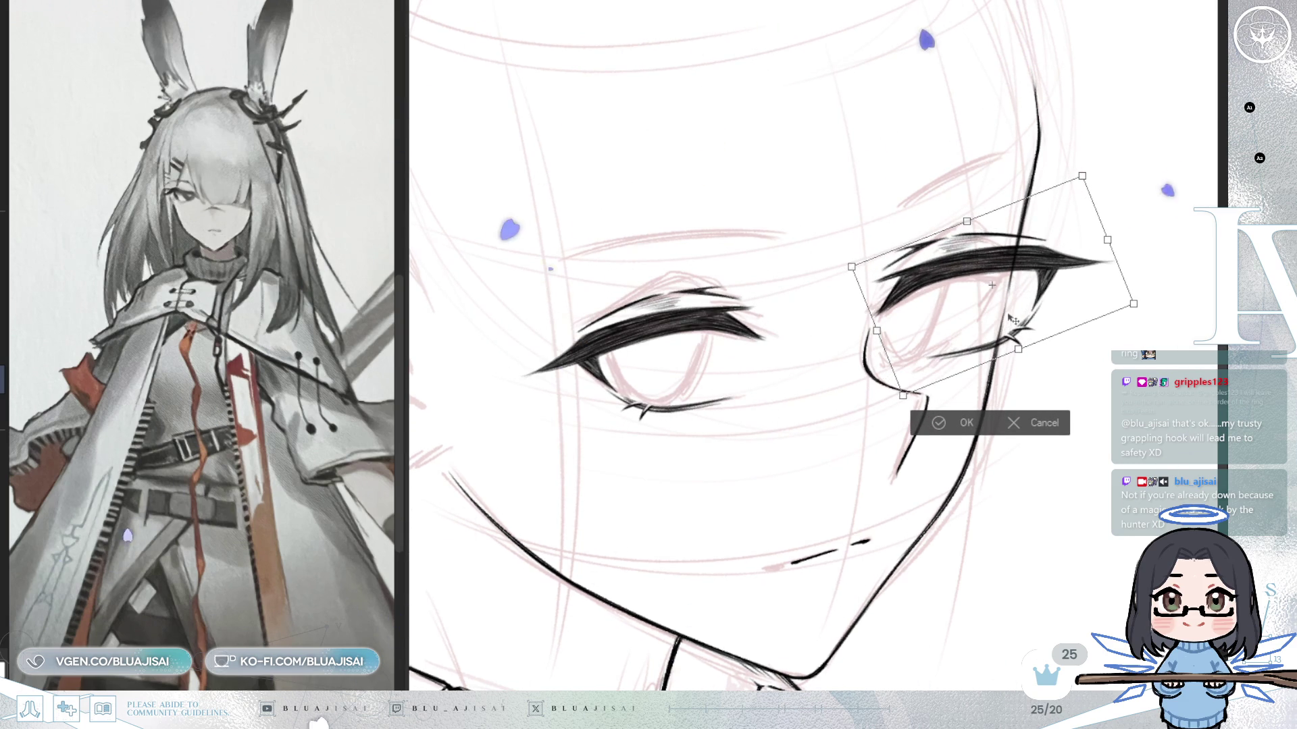
drag(1107, 240, 1060, 239)
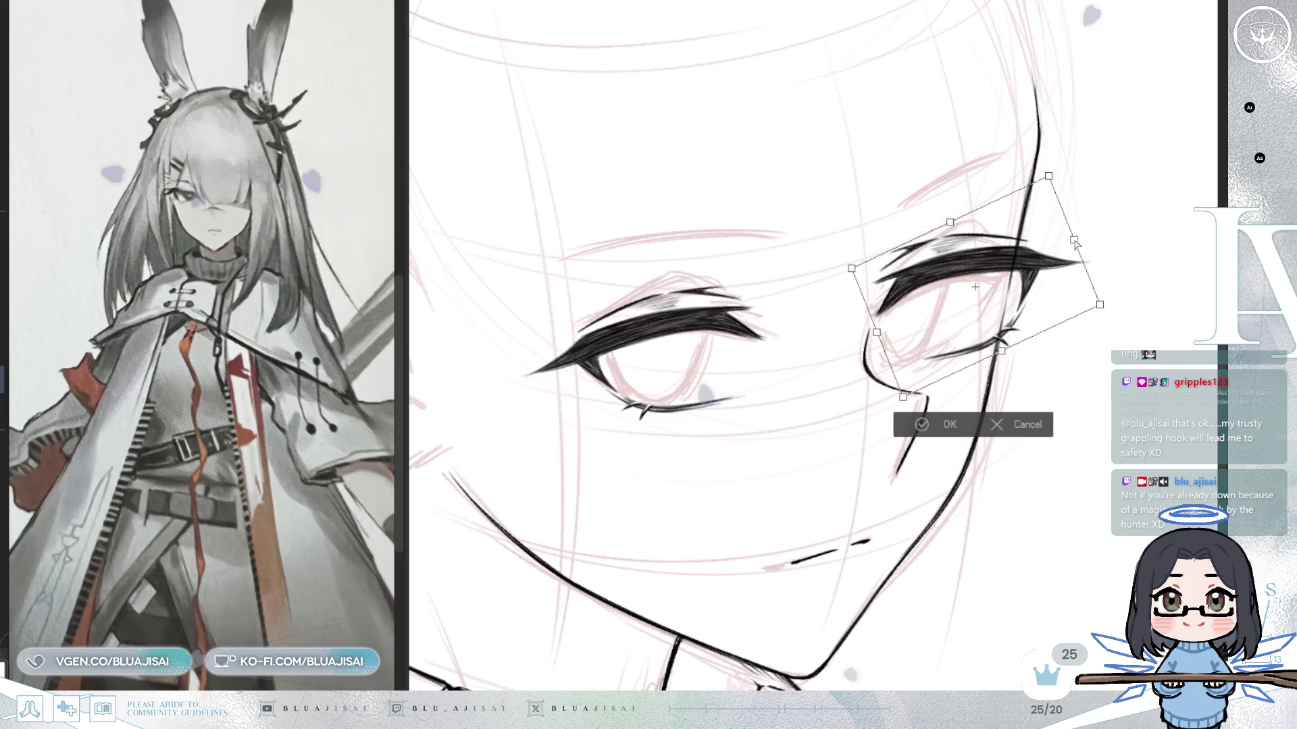
drag(876, 331, 879, 346)
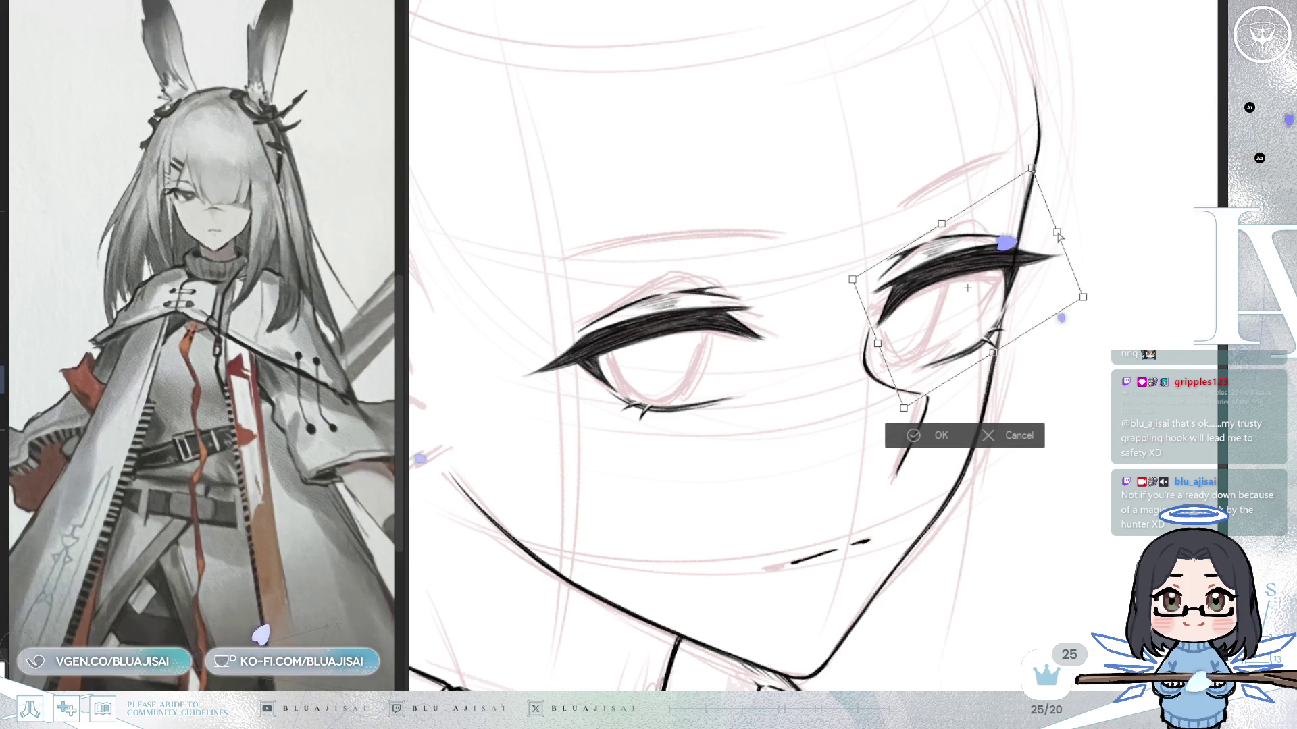
drag(1057, 235, 1050, 236)
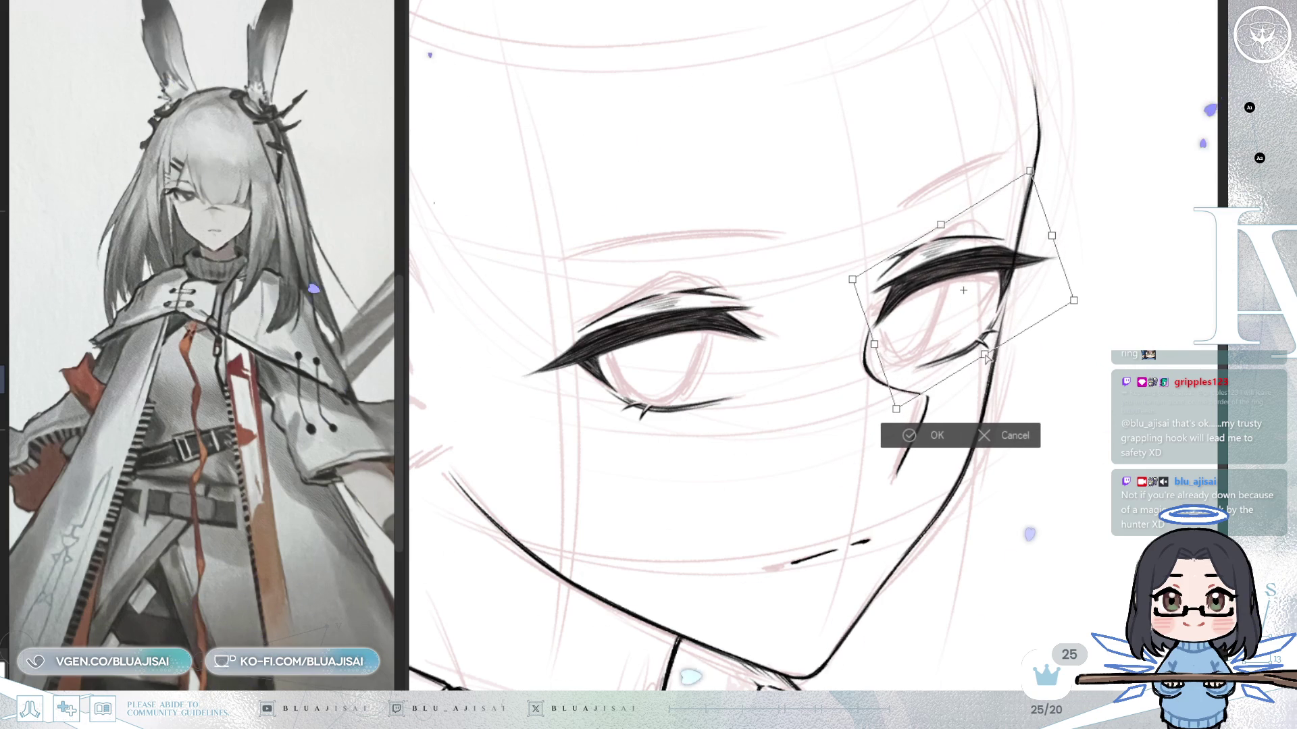
drag(1076, 304, 1083, 315)
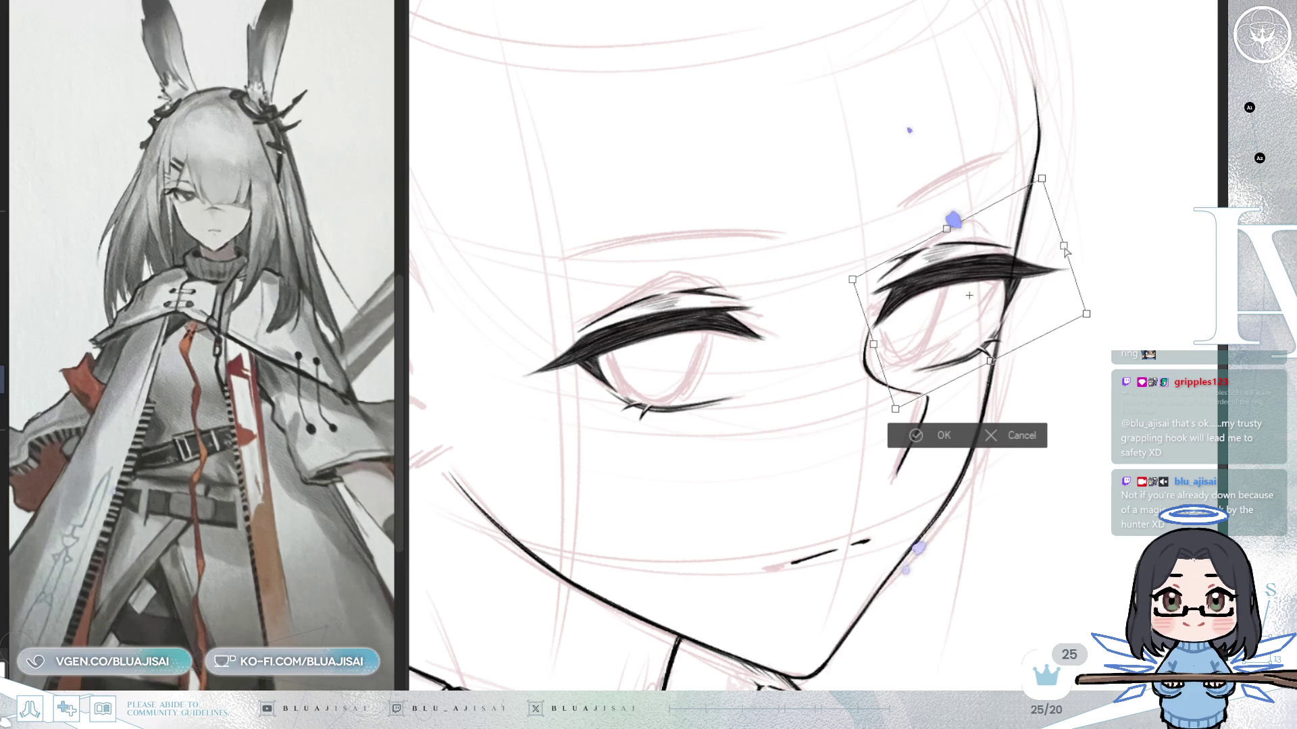
drag(1061, 252, 1057, 249)
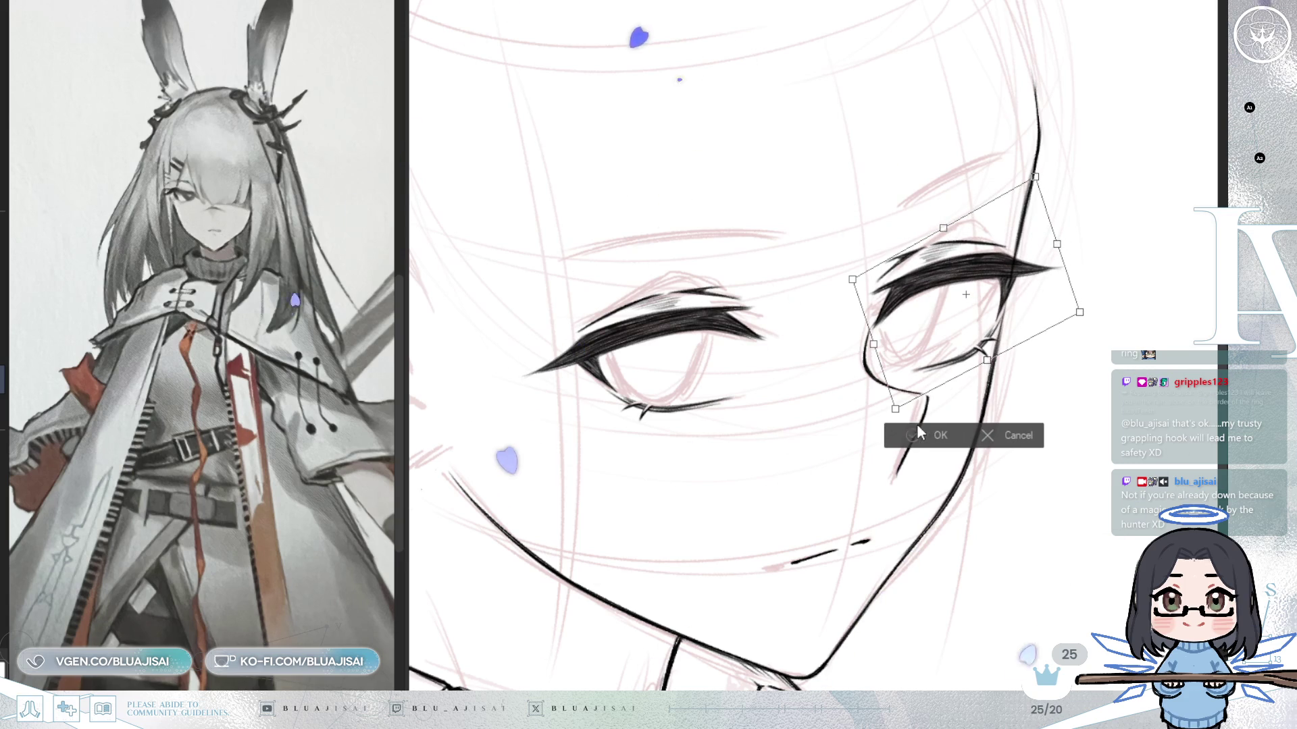
key(Return)
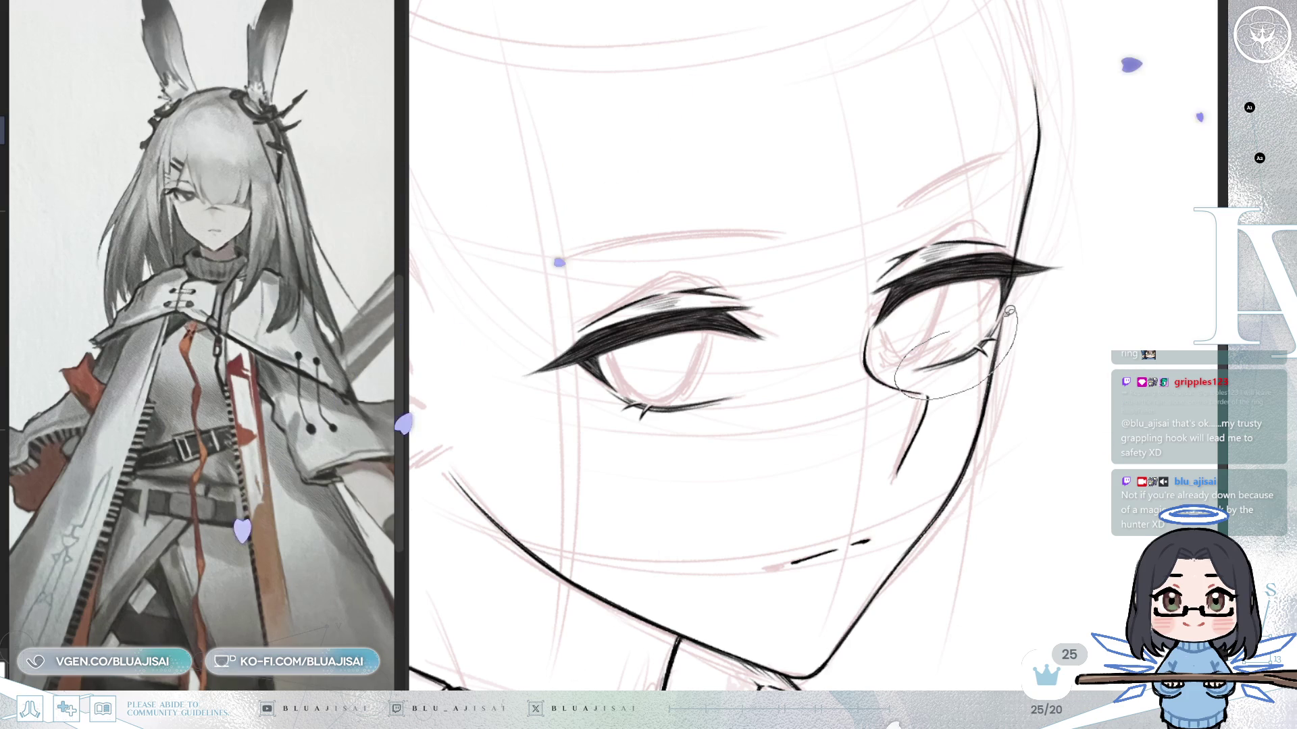
Lasso the right eye's lower lid lines and nudge them slightly left and down.
drag(1020, 304, 1017, 308)
key(ctrl+t)
drag(970, 379, 953, 378)
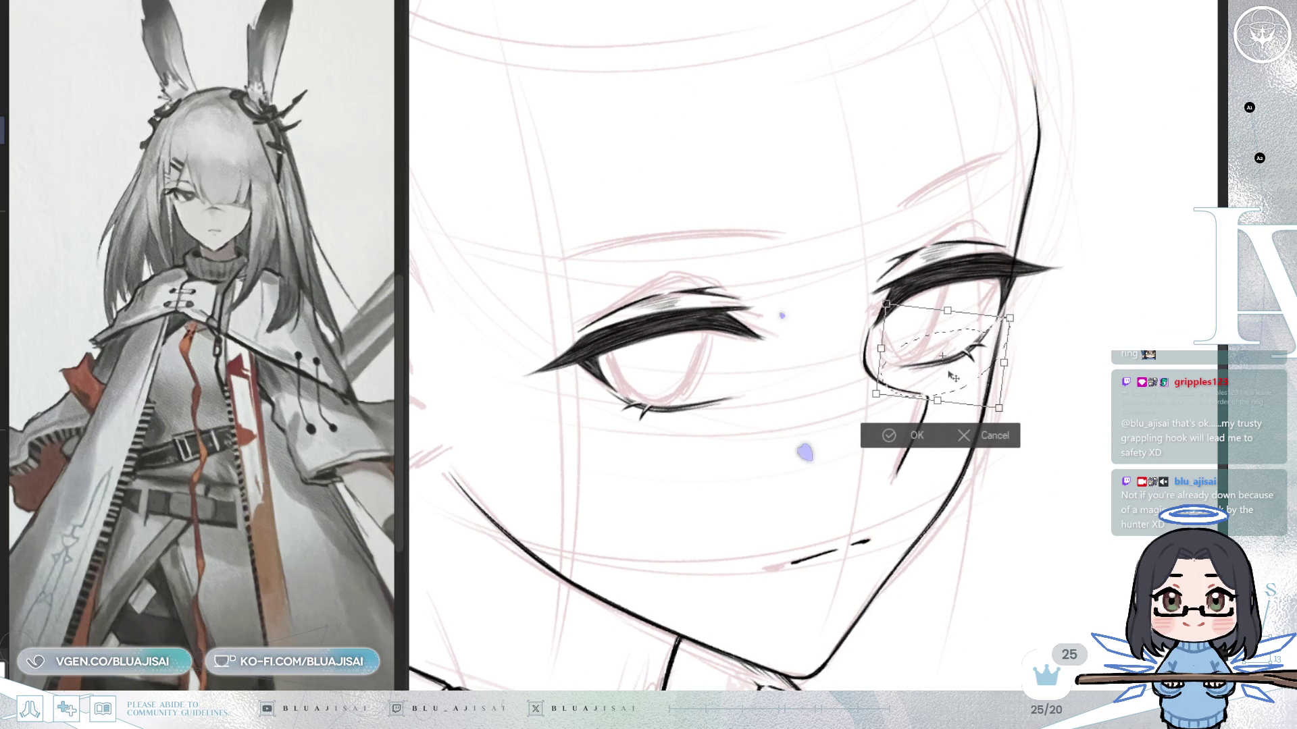
key(Left)
key(Up)
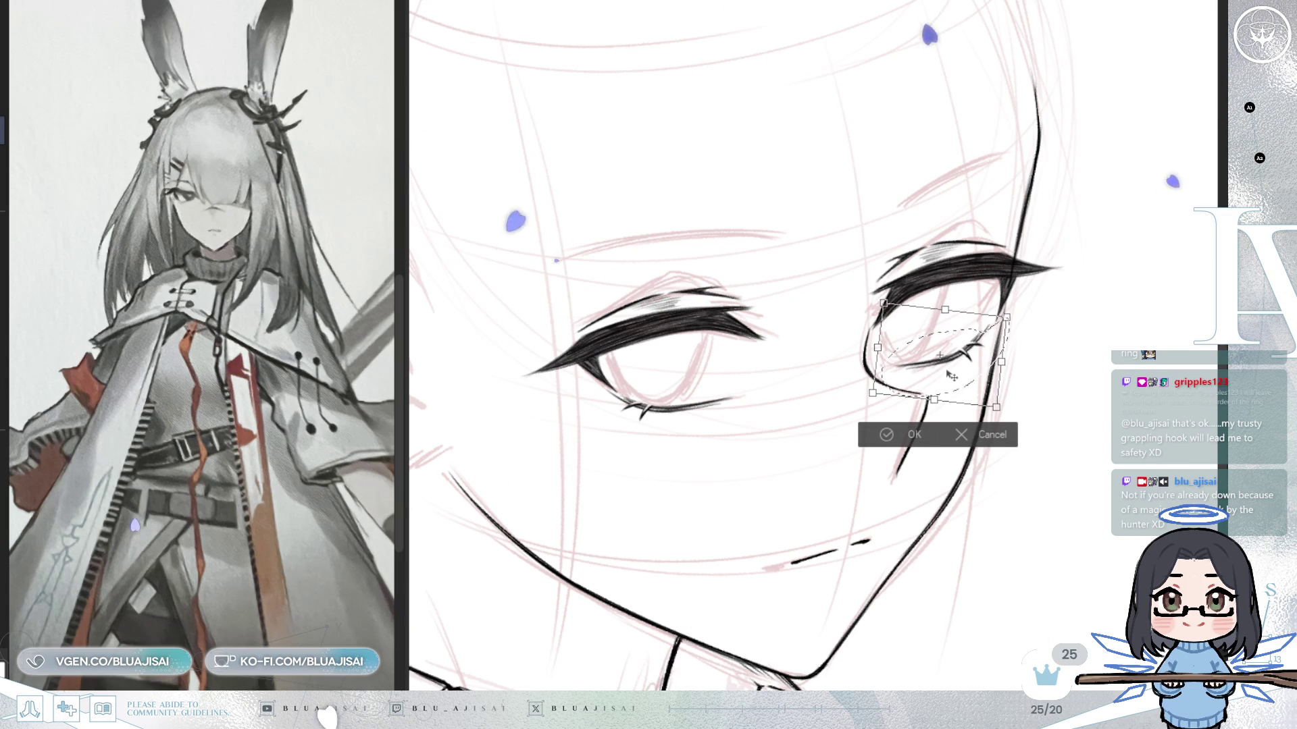
click(867, 433)
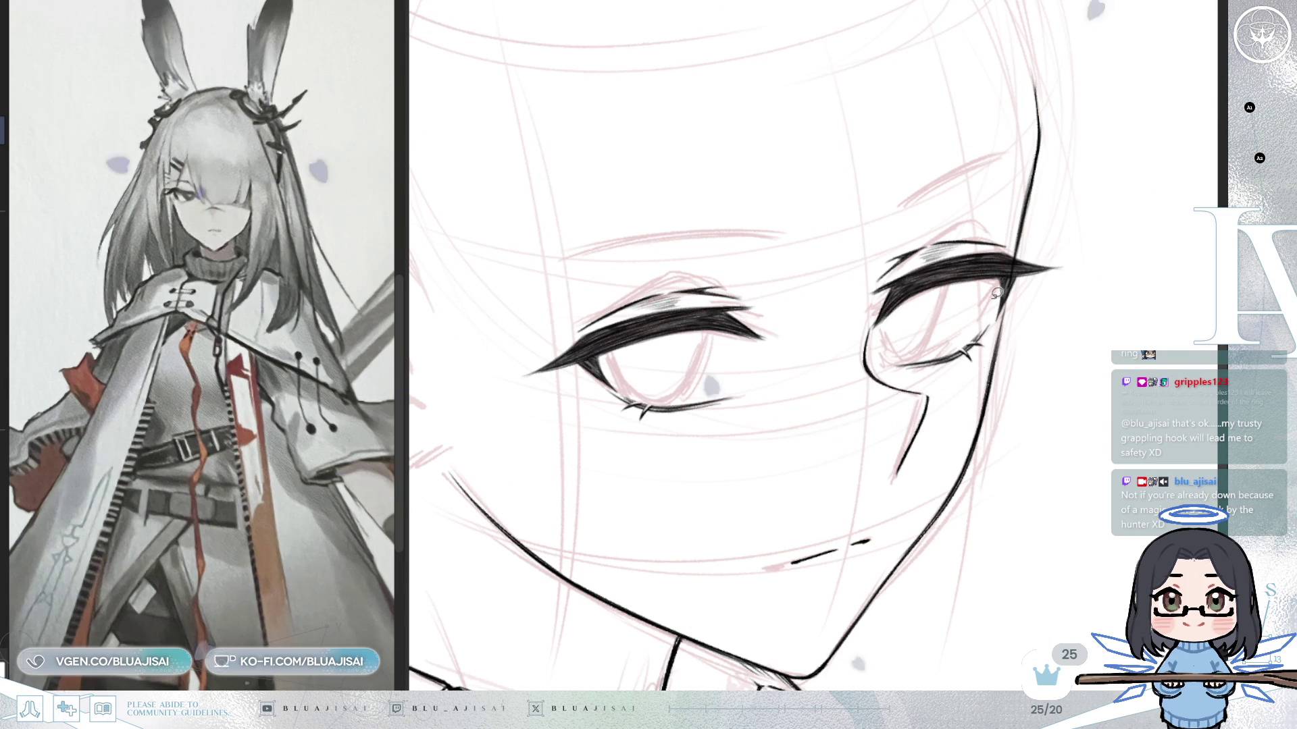
scroll(1013, 283, up, 3)
Tilt the view, mirror the canvas and enclose the right eye in a transform.
key(bracketleft)
key(bracketleft)
key(bracketleft)
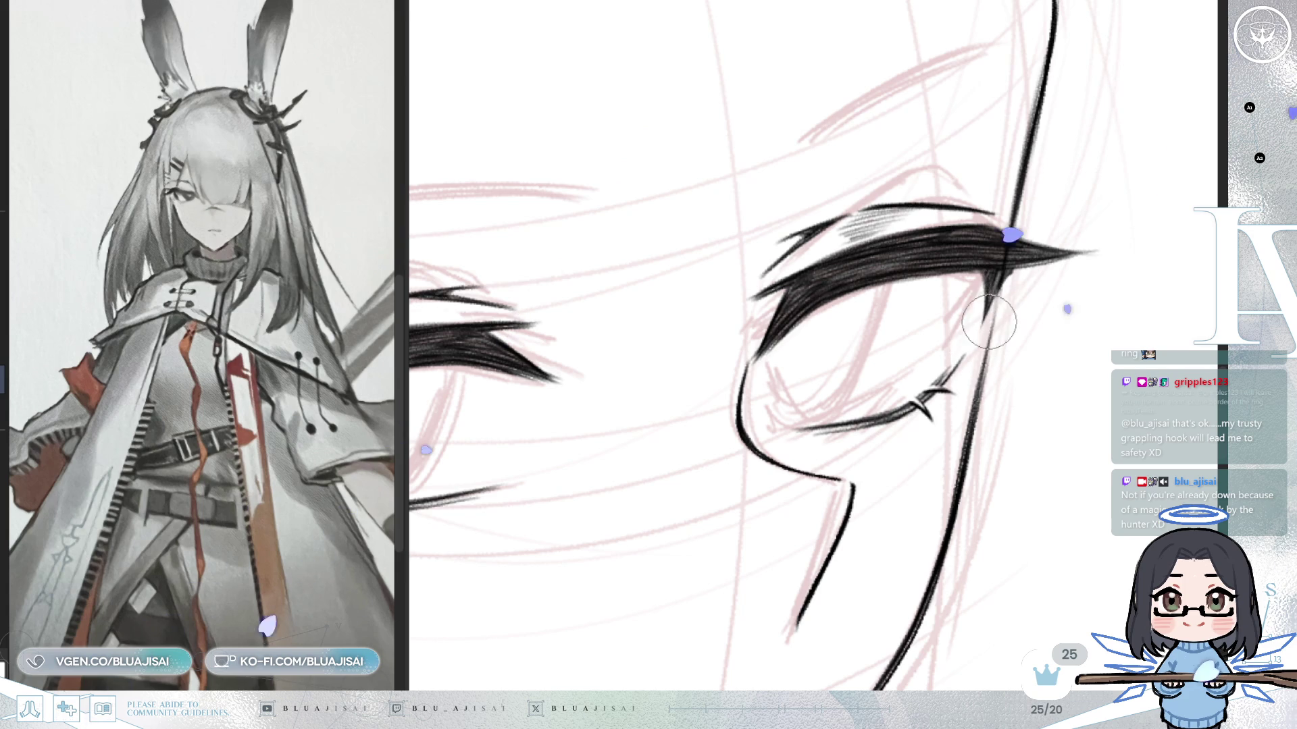
key(bracketright)
key(bracketright)
key(bracketright)
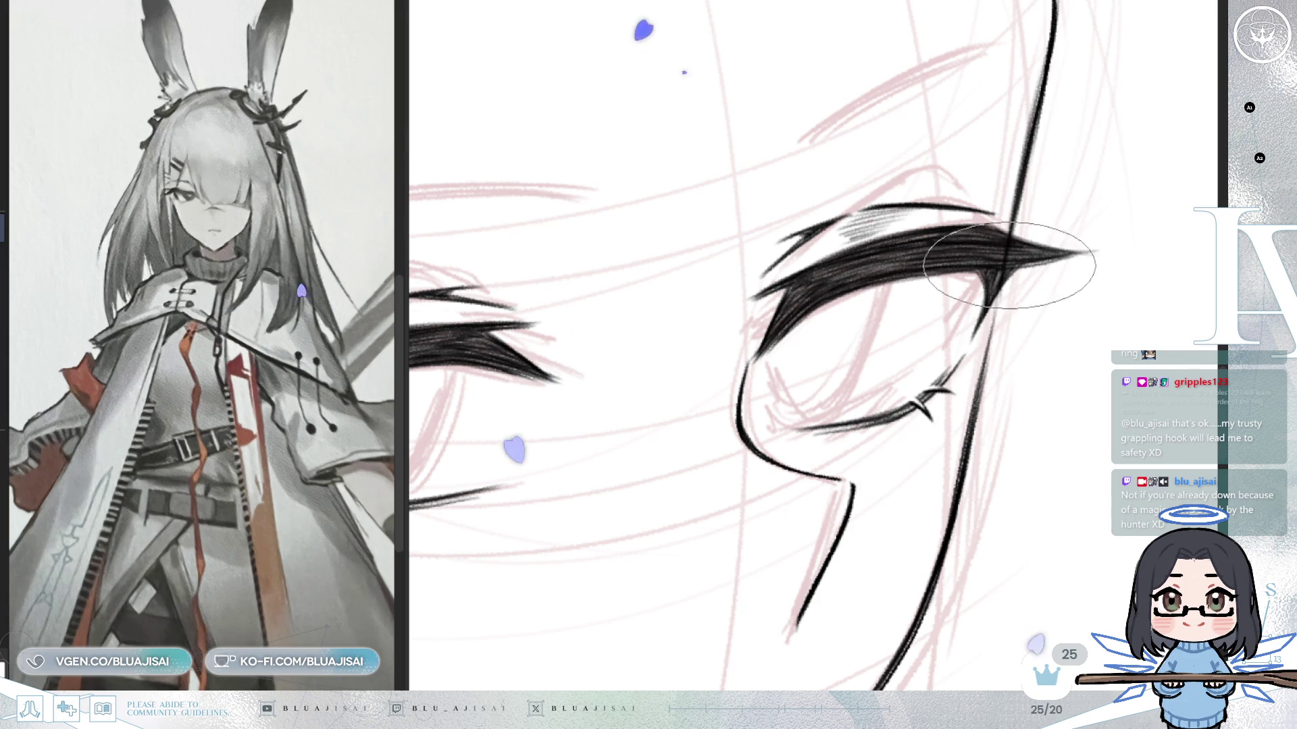
scroll(1011, 269, down, 2)
scroll(1023, 272, down, 2)
scroll(1043, 277, down, 2)
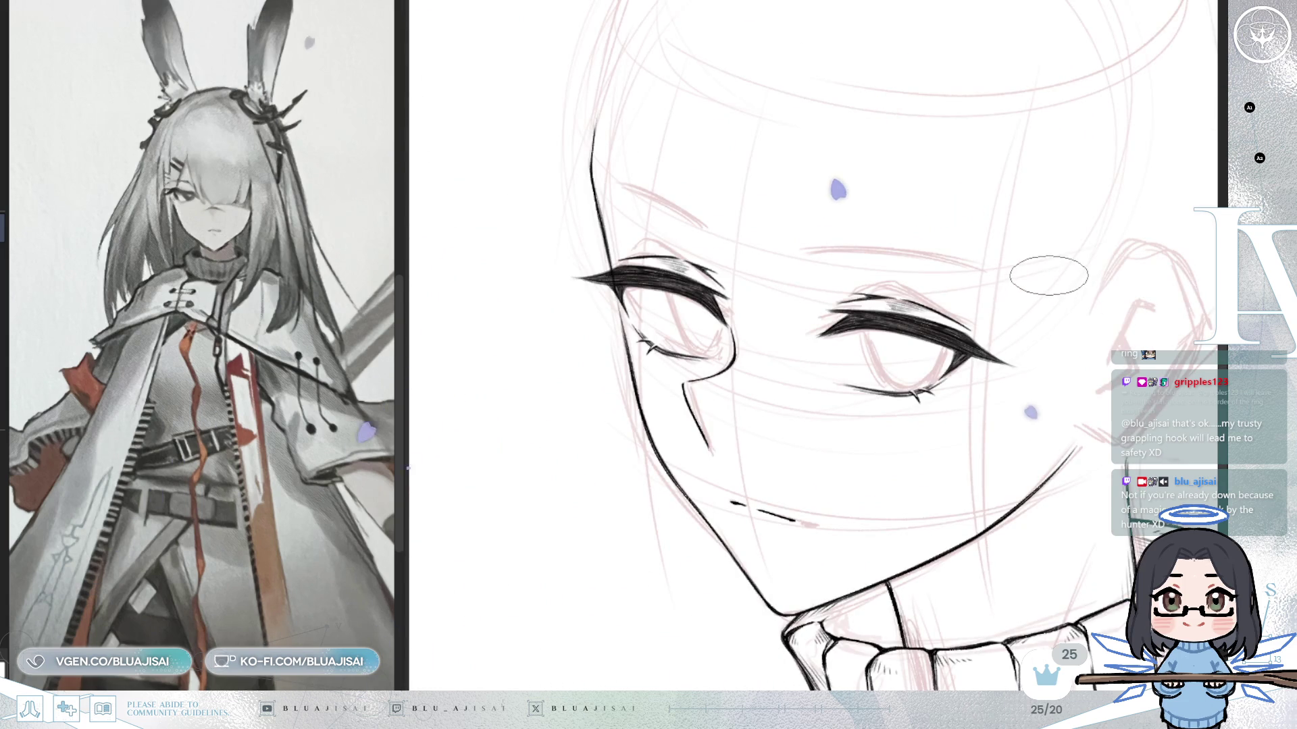
drag(1019, 275, 1013, 314)
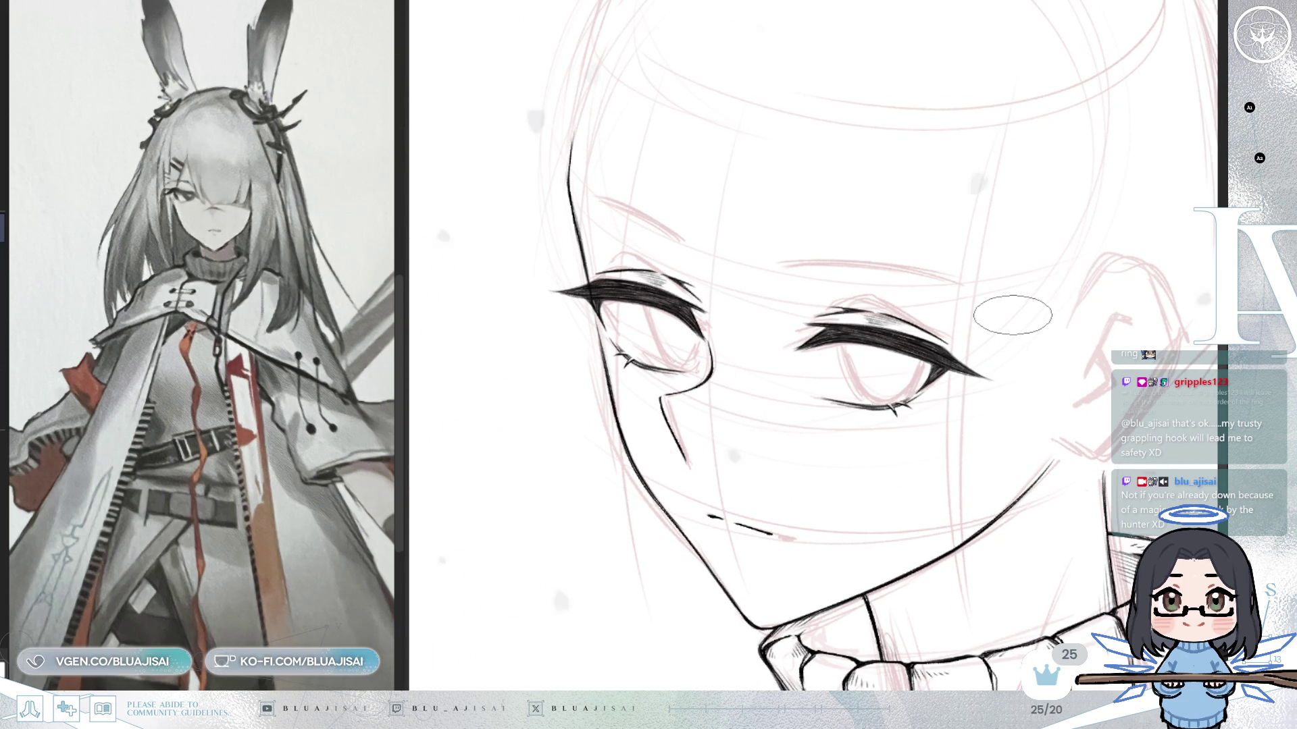
key(m)
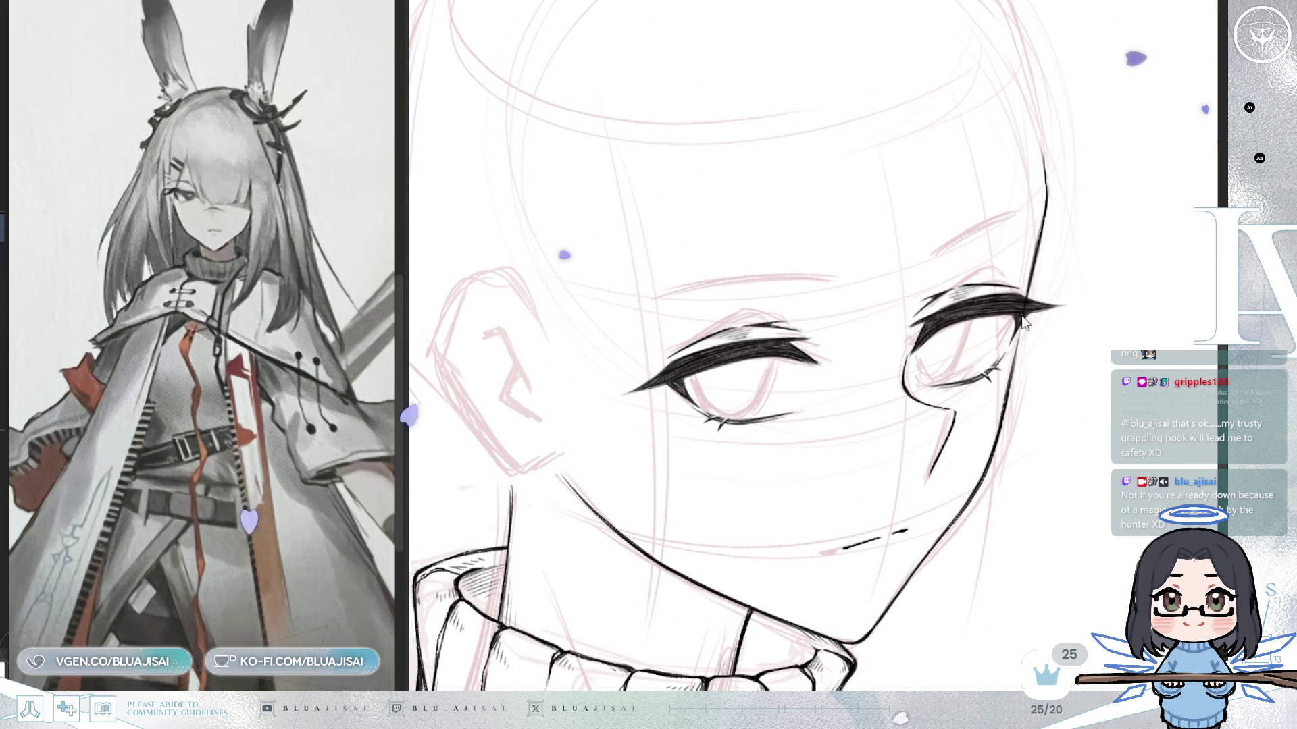
key(ctrl+t)
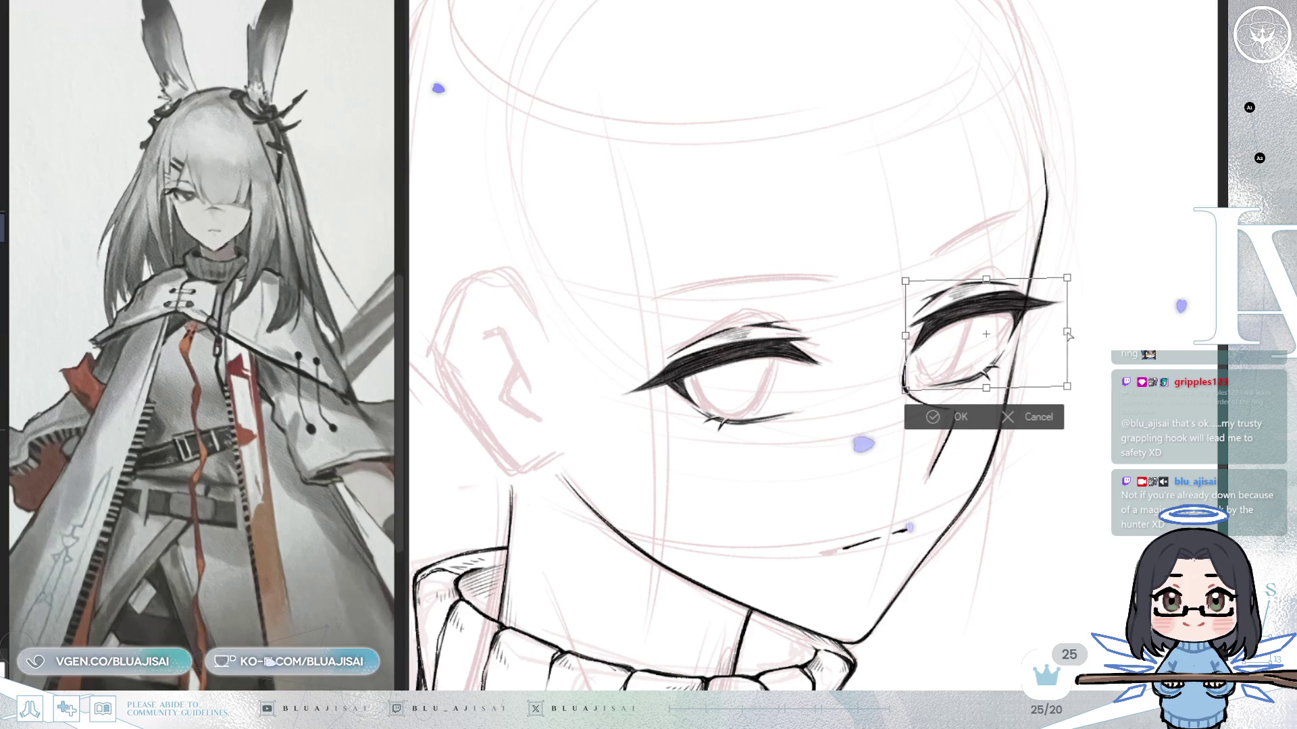
Stretch the right eye taller, widen it outward, skew its top and apply the reshaping.
drag(1065, 276, 1065, 275)
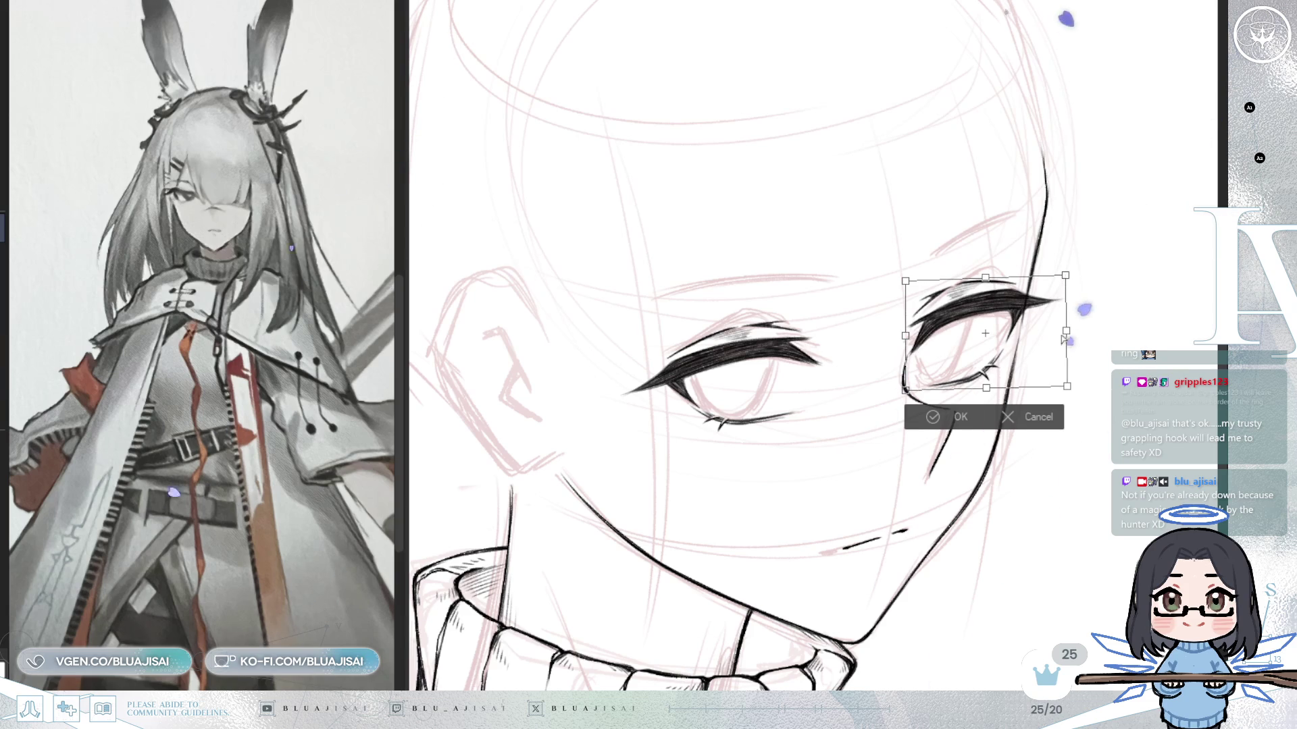
drag(1067, 389, 1067, 395)
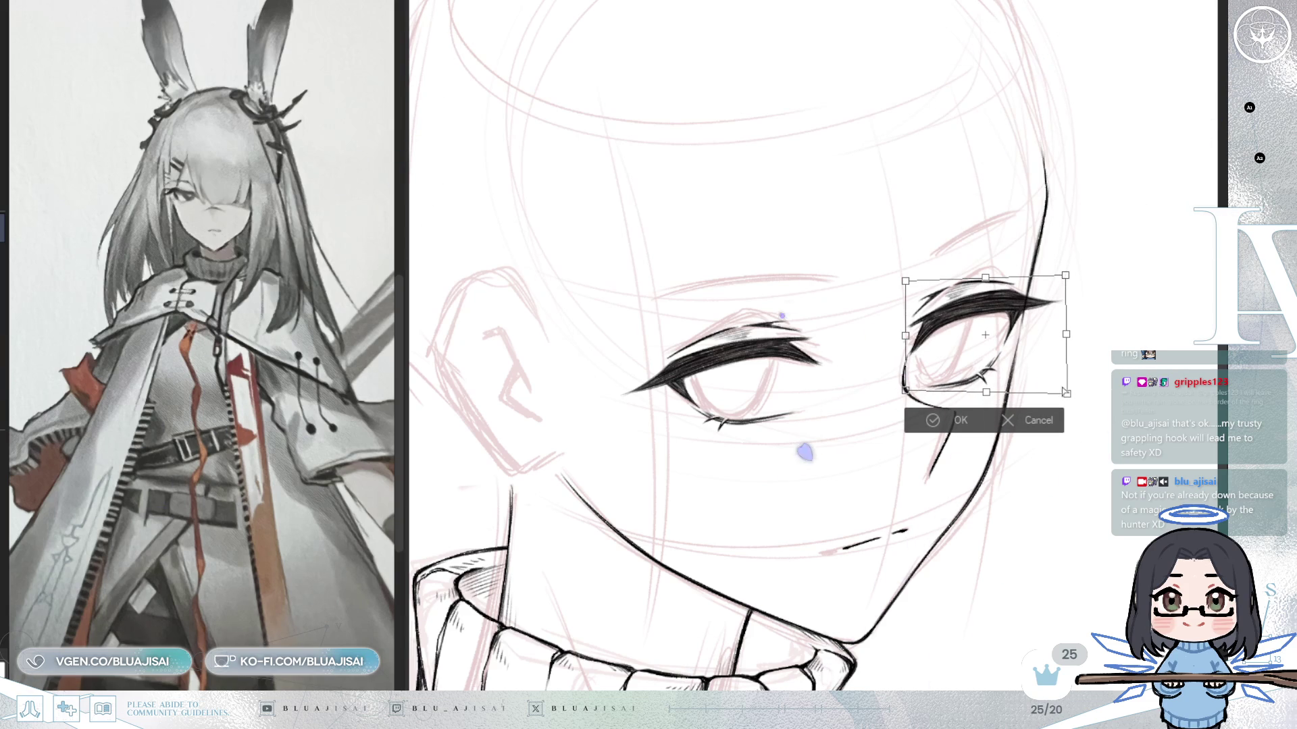
drag(909, 391, 909, 389)
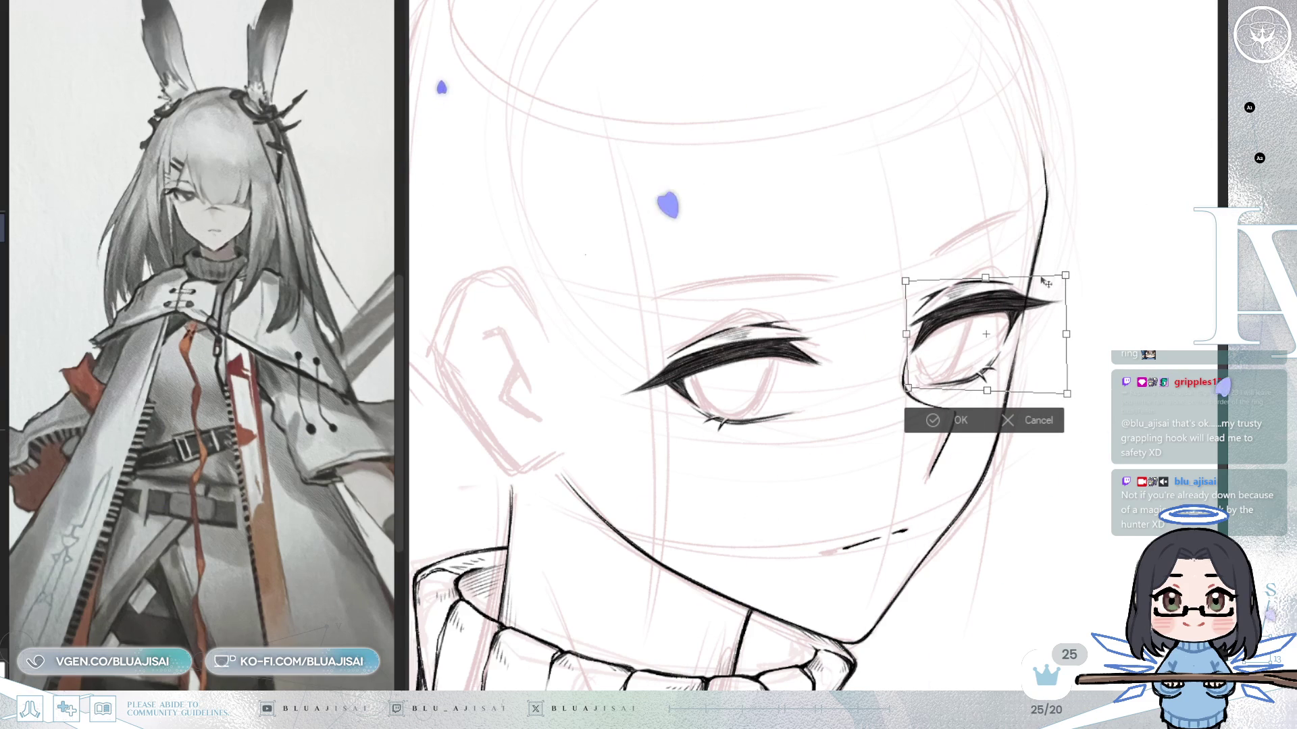
drag(1065, 333, 1072, 331)
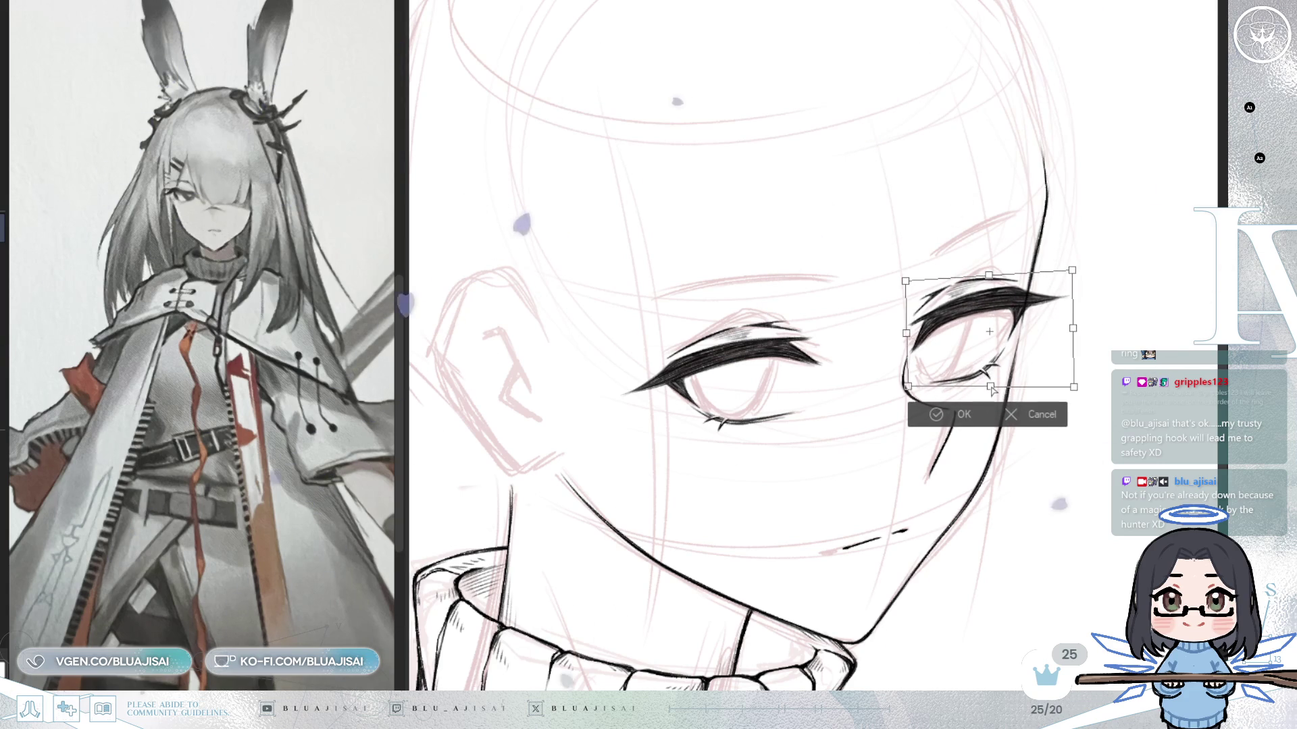
drag(1010, 285, 1013, 284)
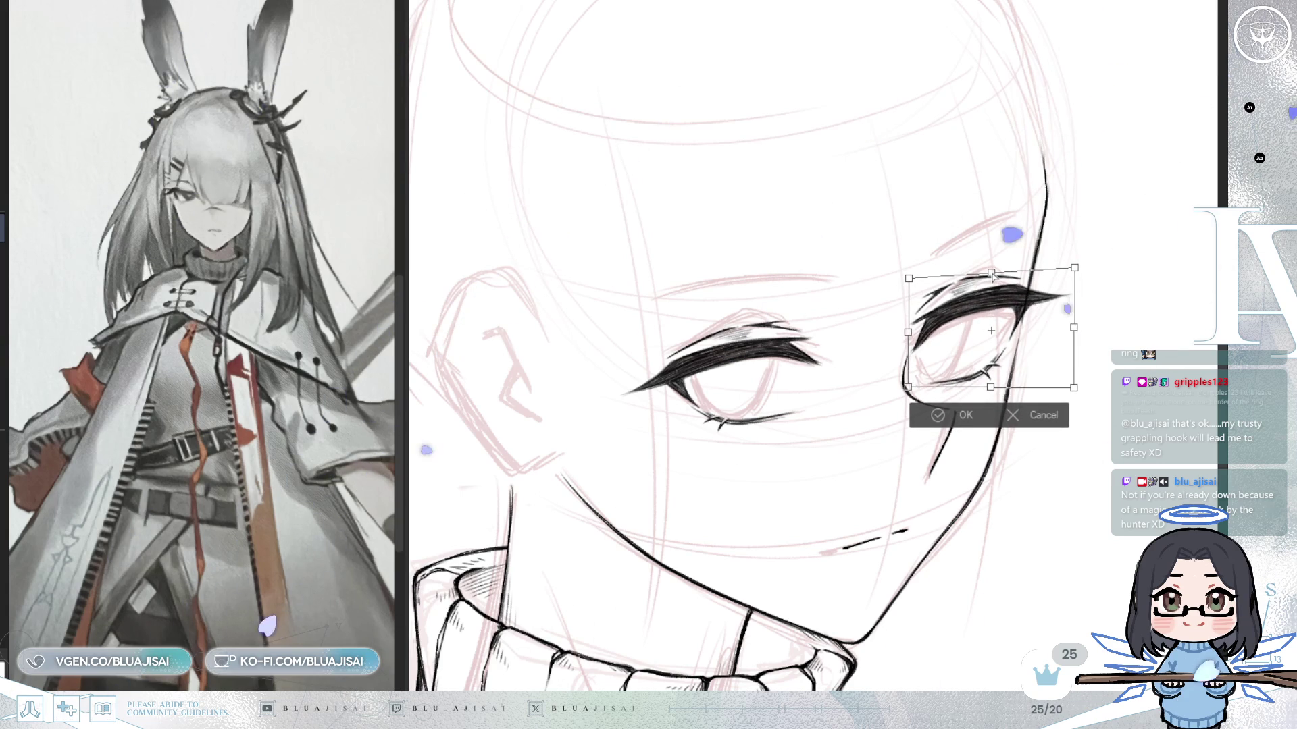
click(929, 423)
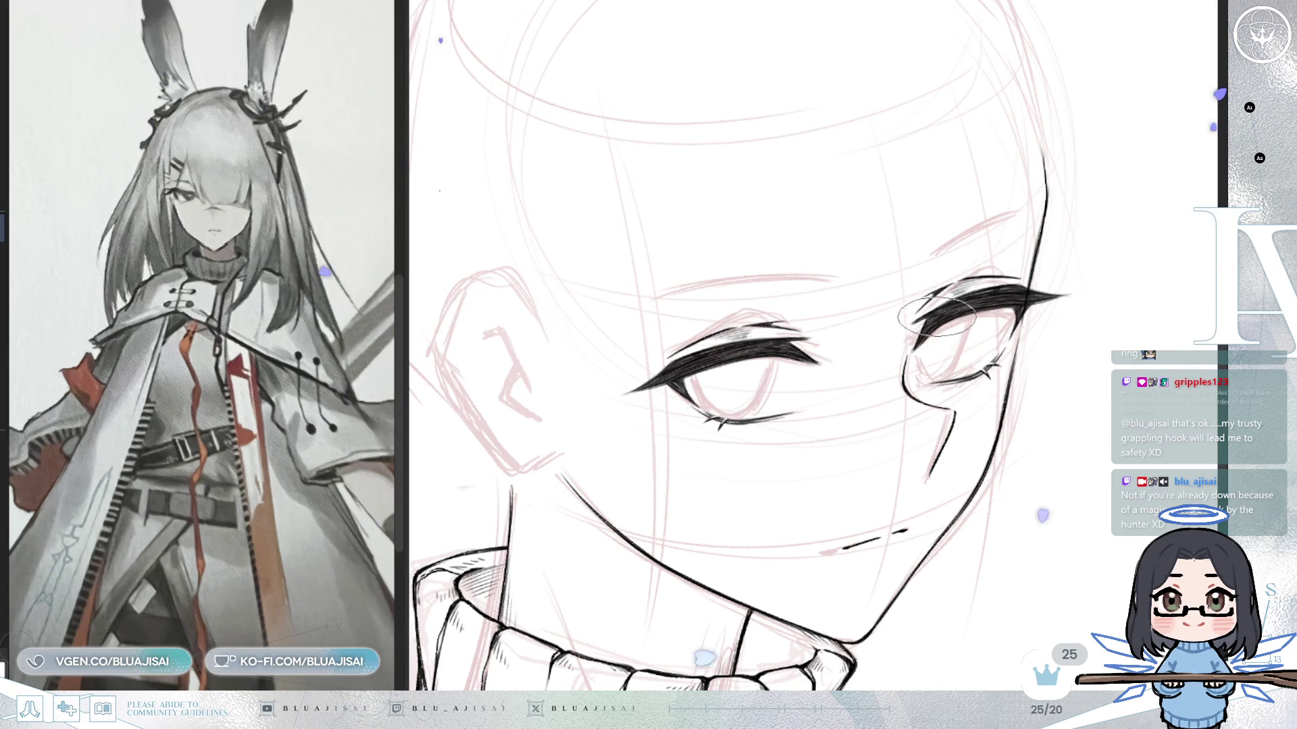
scroll(933, 318, up, 3)
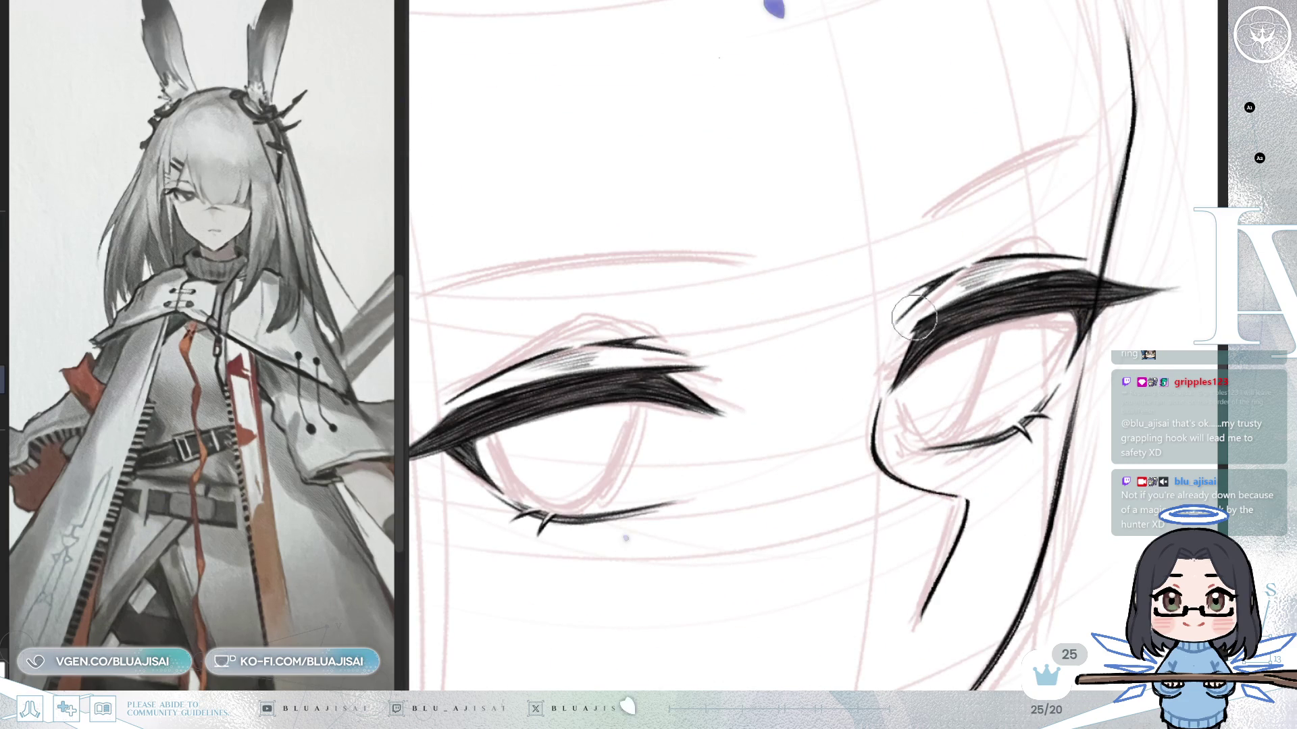
key(])
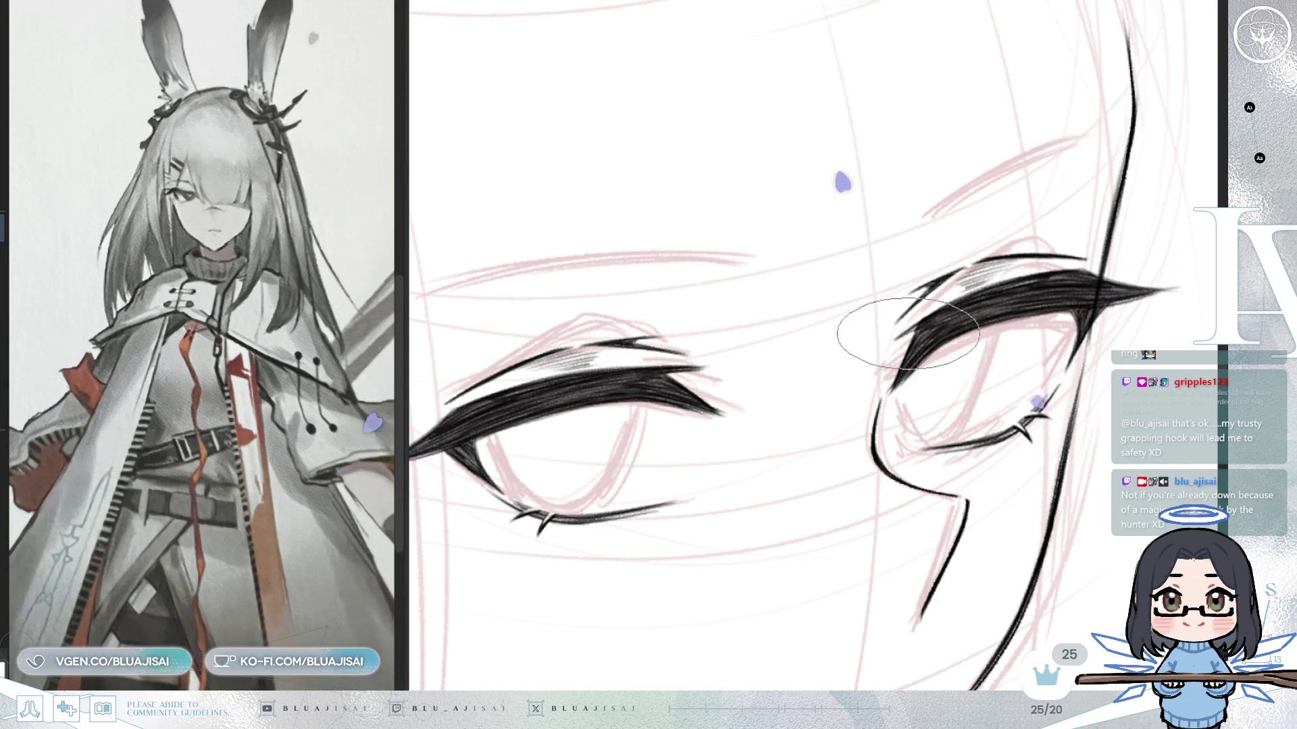
key([)
key([)
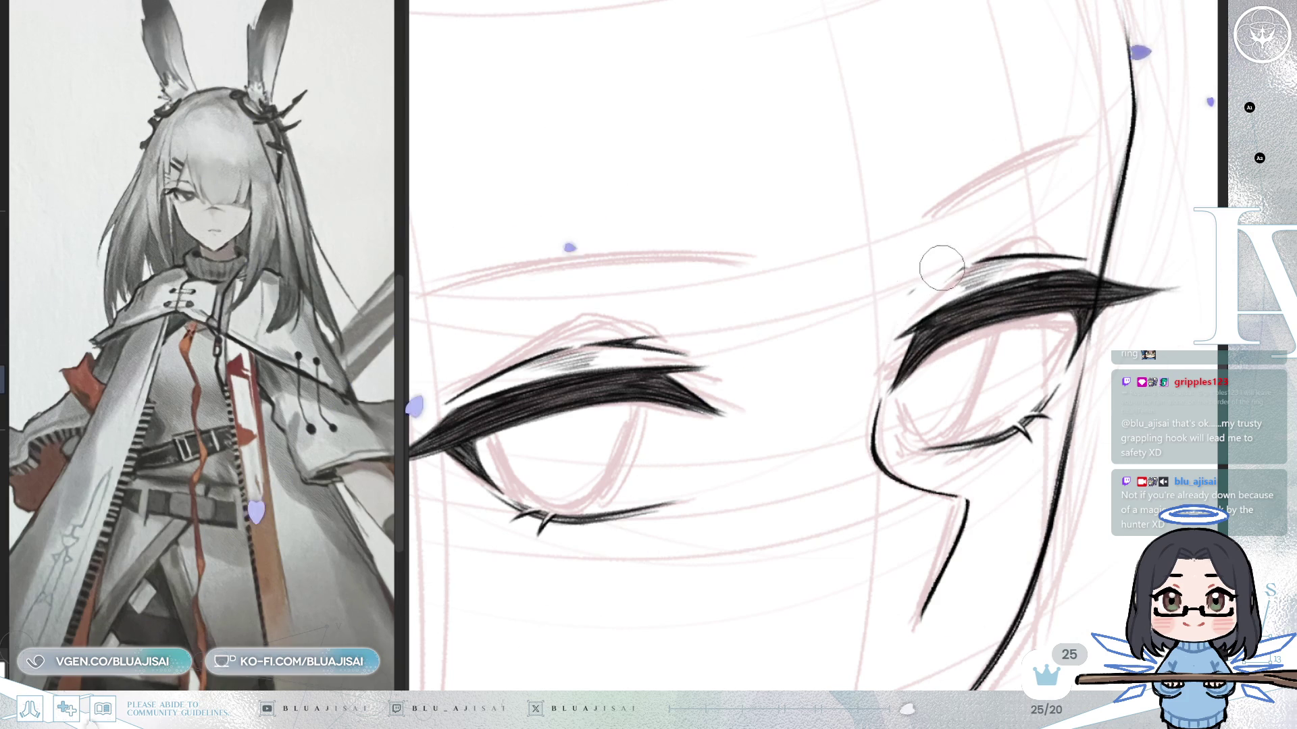
key(])
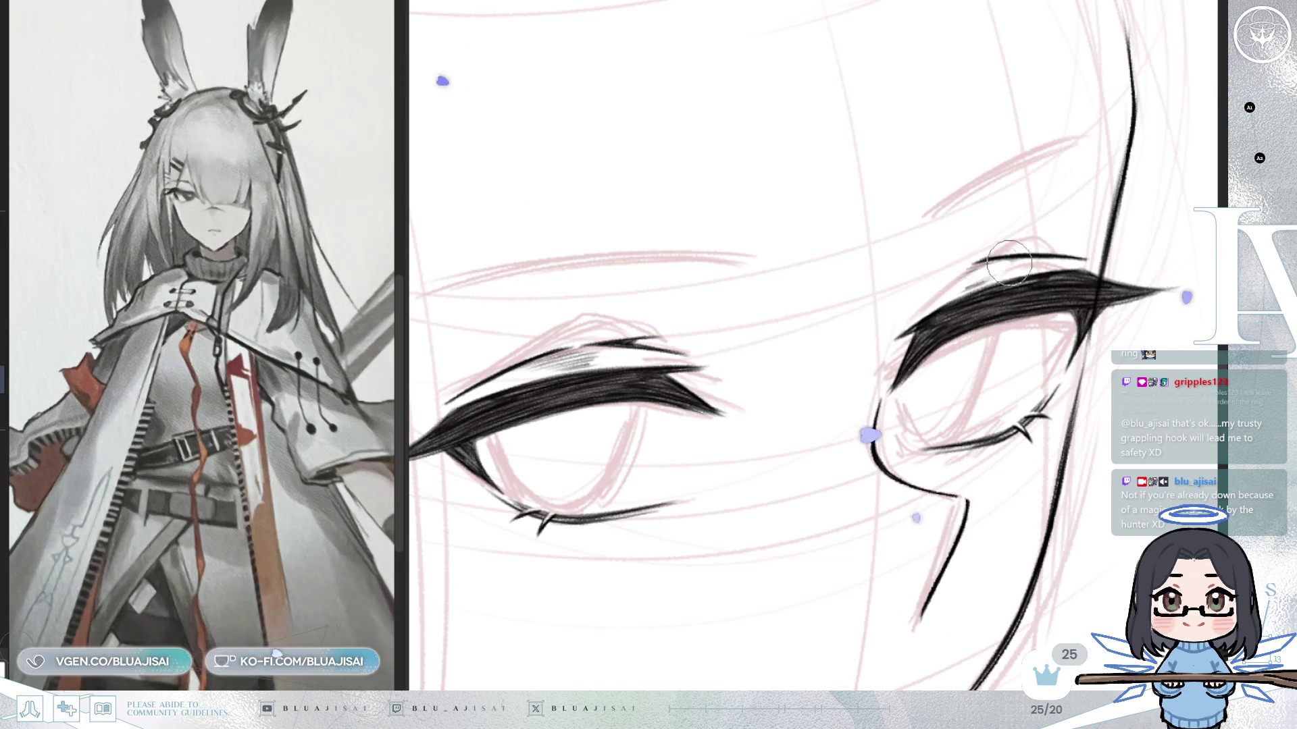